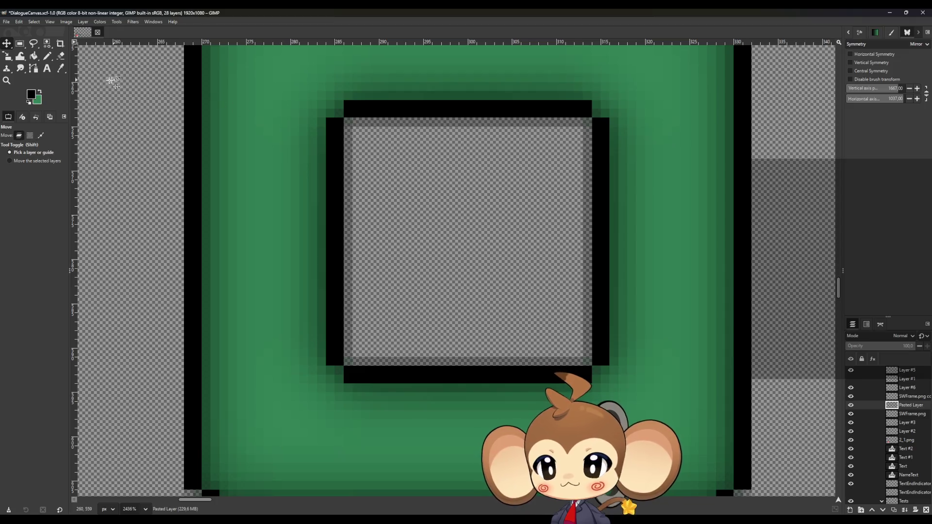
- Pick black from the image with the Color Picker and switch to the Pencil
click(61, 68)
key(n)
click(340, 113)
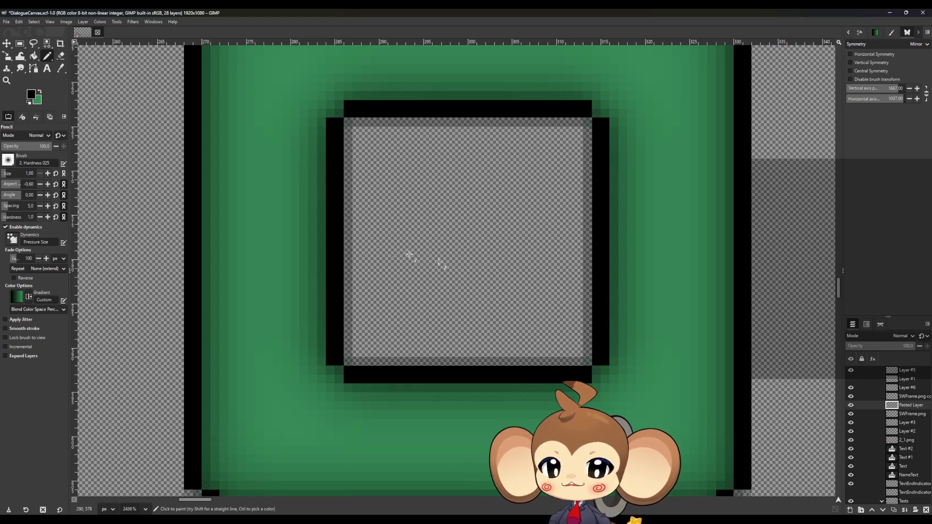
scroll(360, 362, down, 5)
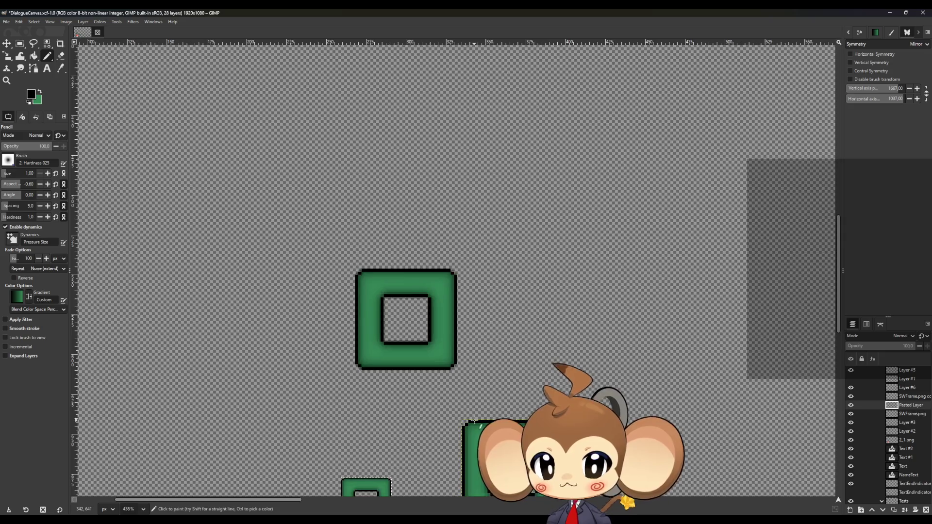
scroll(509, 388, down, 3)
scroll(509, 389, up, 3)
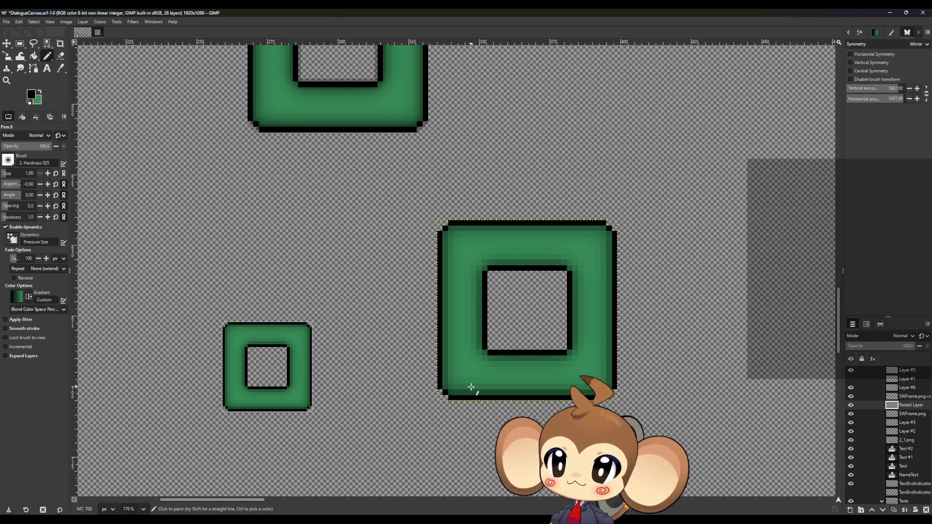
scroll(266, 260, up, 4)
scroll(270, 260, up, 5)
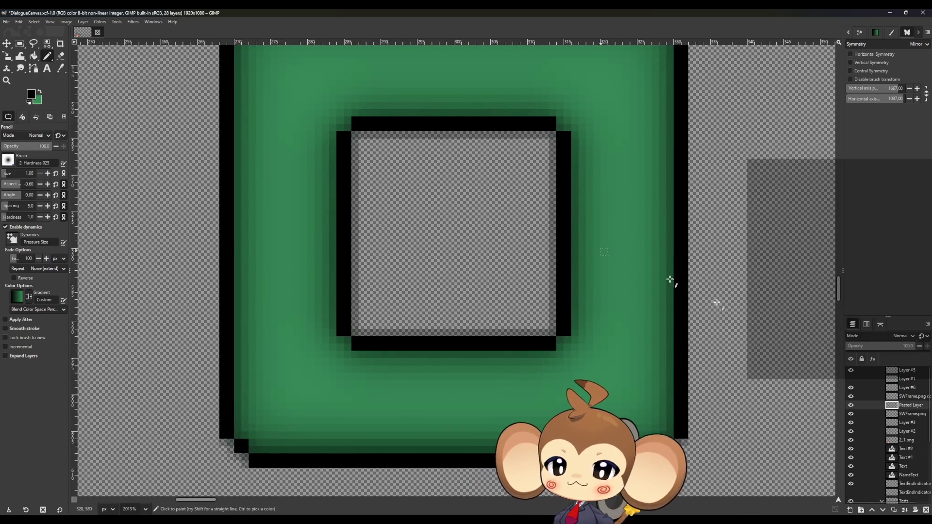
- Make Layer #6 active and paint the missing black pixel at the inner lower-left corner
click(851, 396)
click(851, 397)
click(906, 397)
click(906, 389)
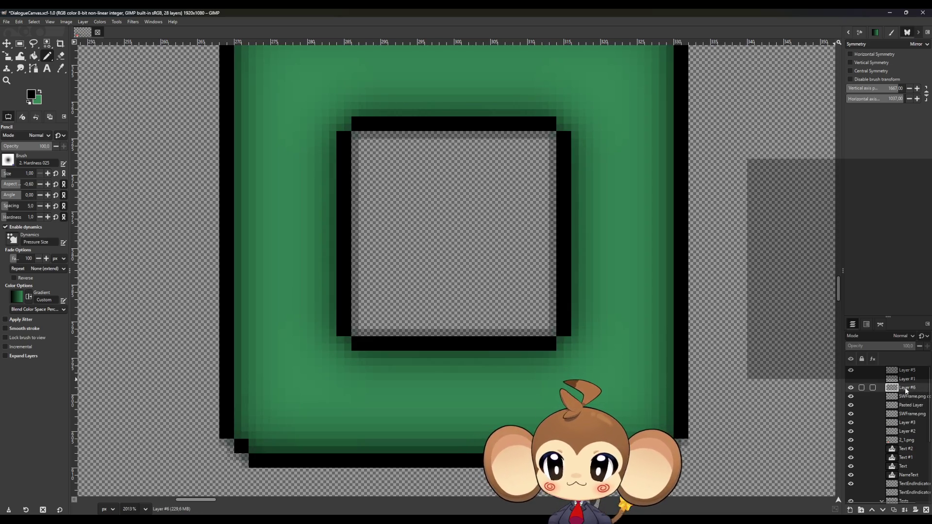
scroll(355, 346, up, 4)
scroll(354, 346, up, 3)
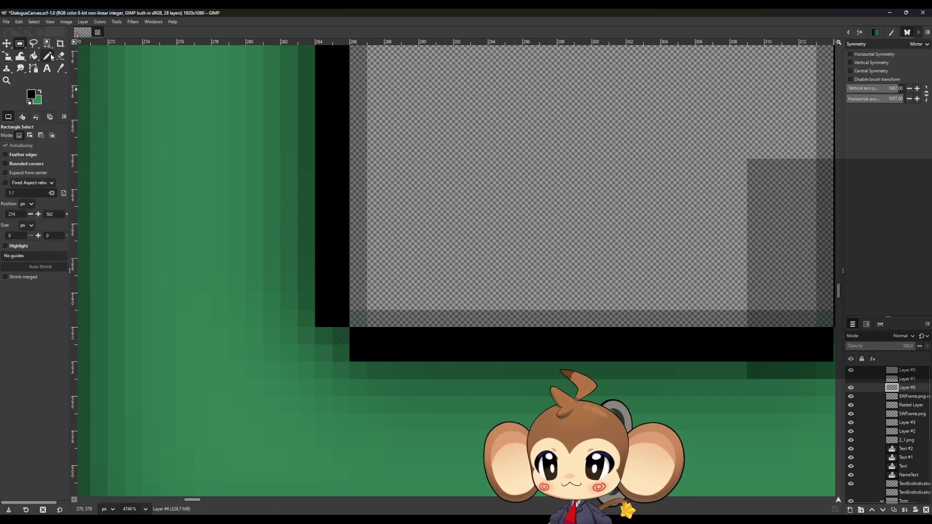
click(340, 336)
scroll(407, 345, down, 5)
scroll(589, 343, up, 6)
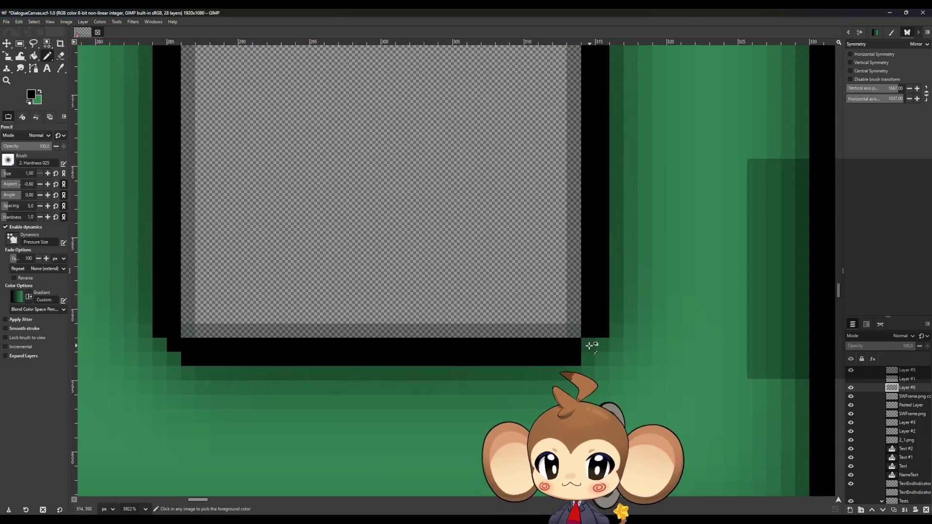
scroll(596, 348, up, 10)
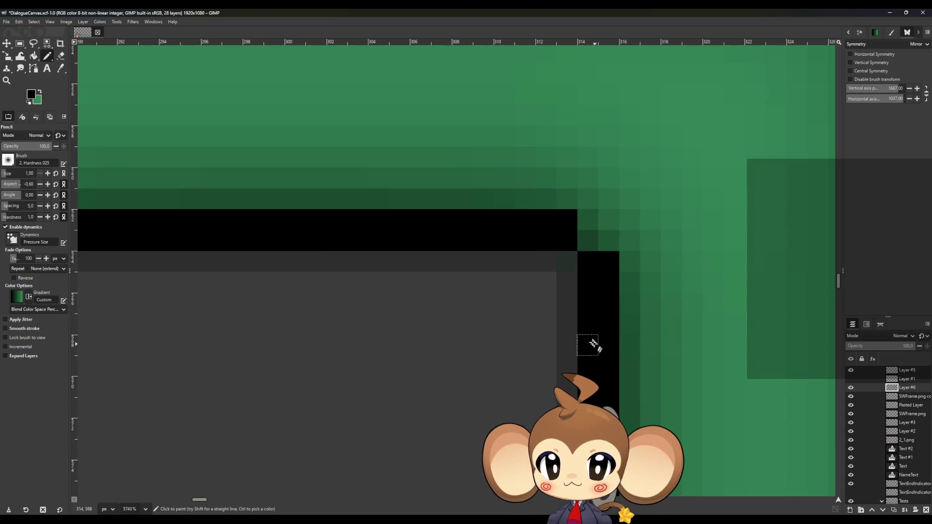
scroll(589, 245, down, 3)
scroll(470, 274, up, 1)
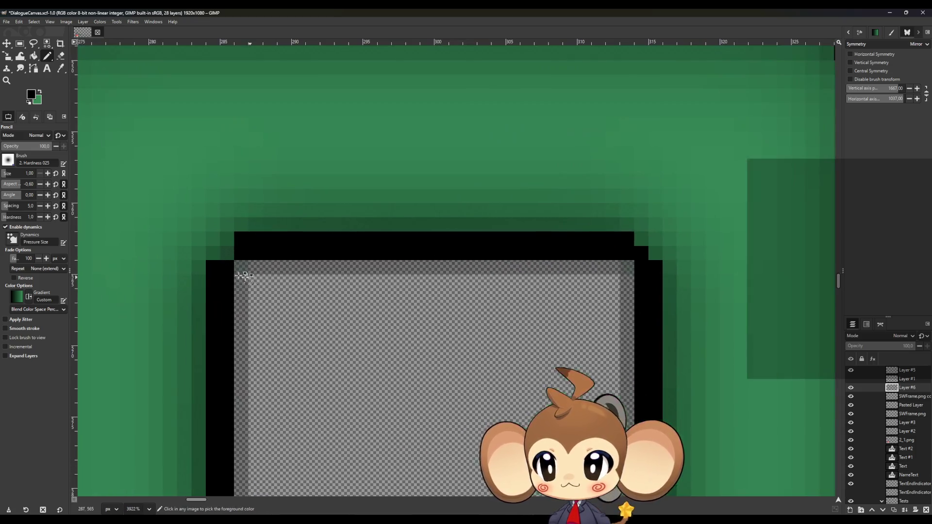
- On SWFrame.png copy, erase the grey strips along the inner top, right, bottom and left edges
key(Page_Down)
click(59, 54)
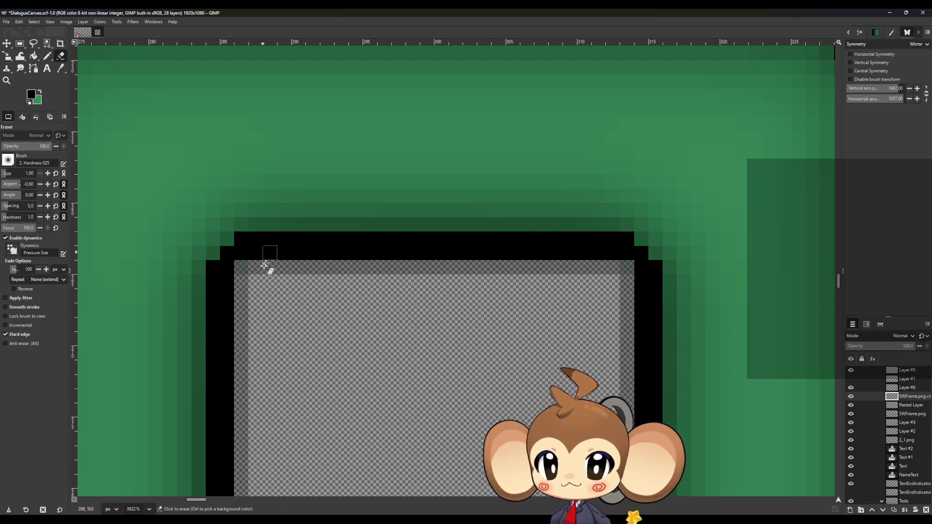
click(245, 268)
shift+click(625, 269)
scroll(622, 339, down, 5)
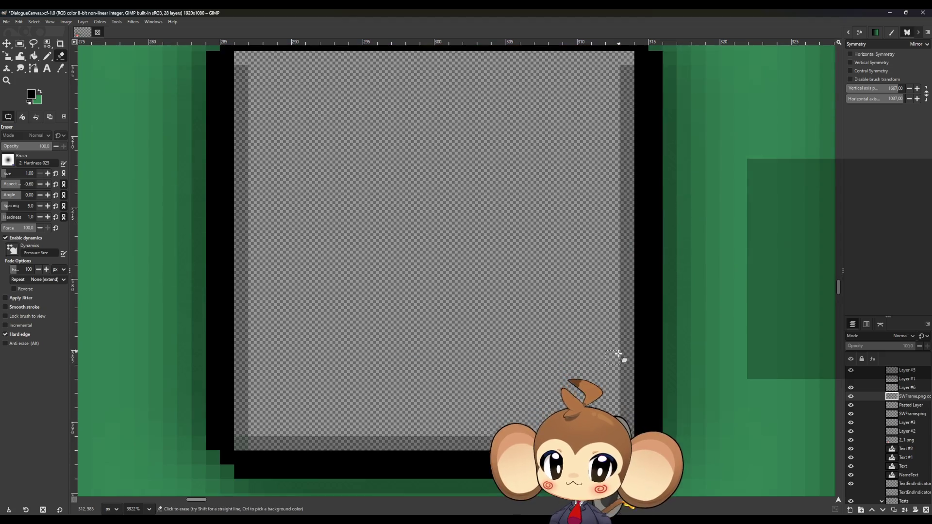
shift+click(625, 405)
shift+click(252, 400)
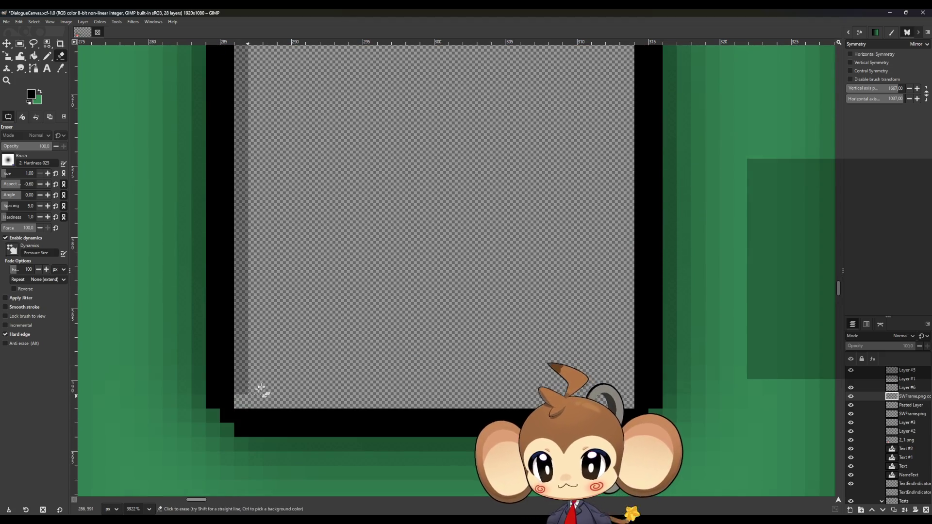
scroll(249, 260, up, 3)
shift+click(248, 195)
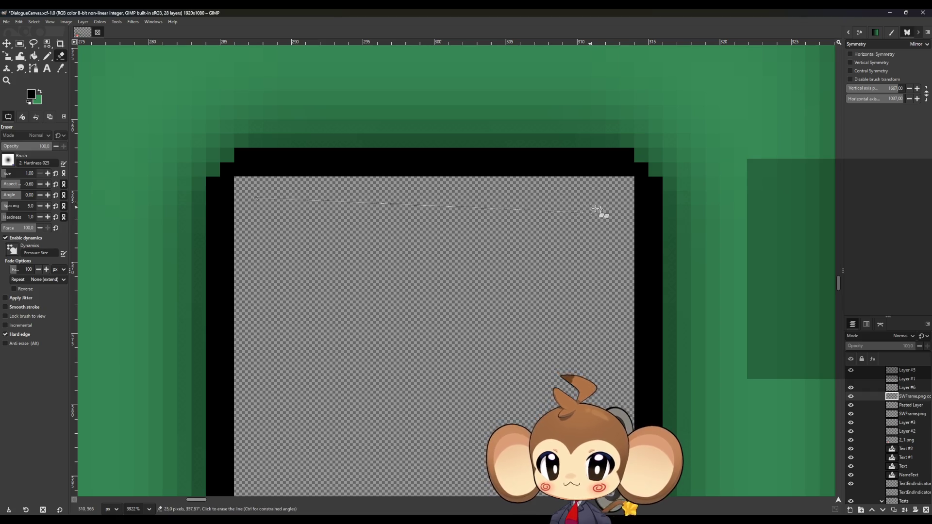
- Erase leftover grey along the inner top-right, right edge and bottom of the window
shift+click(616, 199)
scroll(617, 199, down, 3)
shift+click(613, 345)
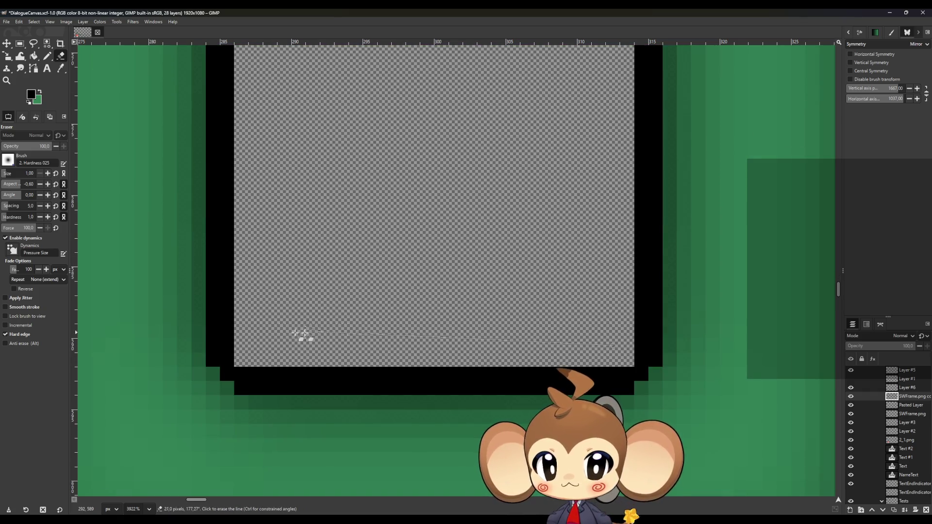
shift+click(260, 347)
scroll(262, 242, up, 5)
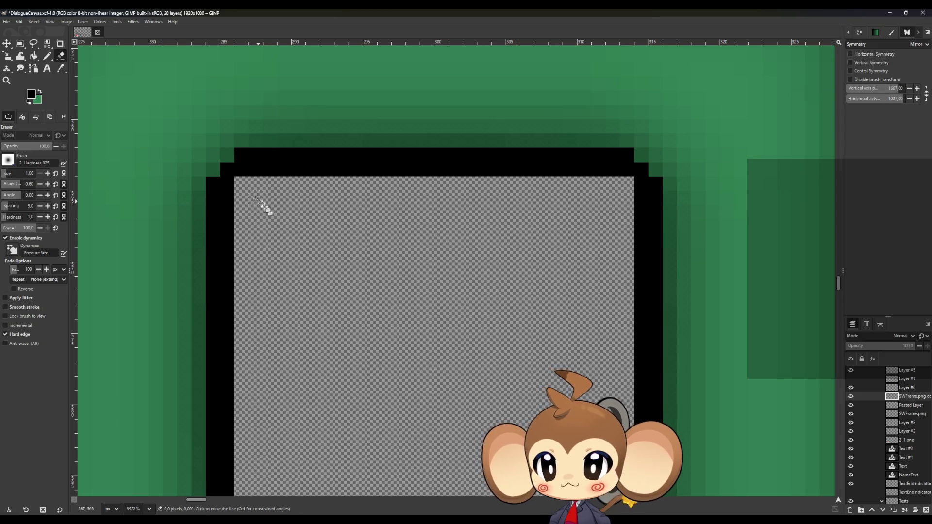
ctrl+scroll(353, 326, down, 3)
ctrl+scroll(353, 325, down, 1)
ctrl+scroll(212, 135, up, 2)
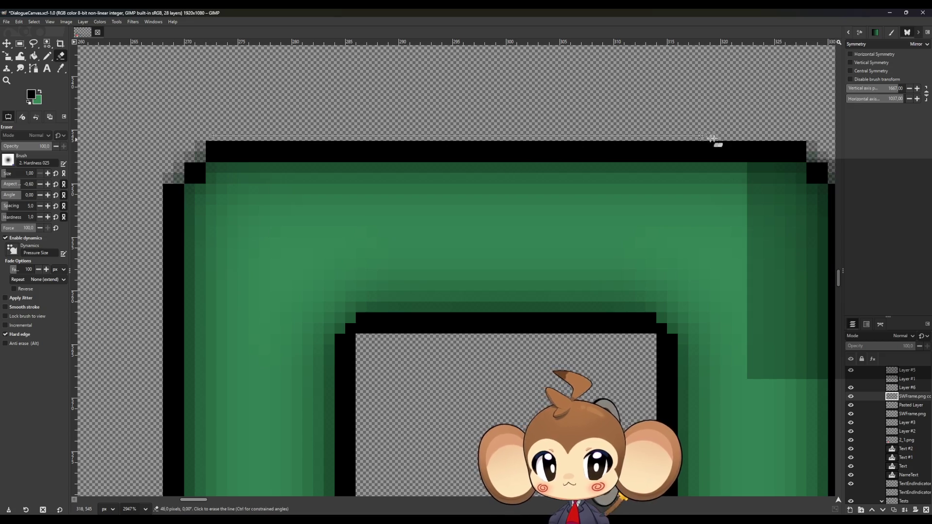
- Erase the grey fringe above the frame's top edge
shift+click(809, 136)
ctrl+scroll(808, 138, down, 2)
ctrl+scroll(806, 154, up, 5)
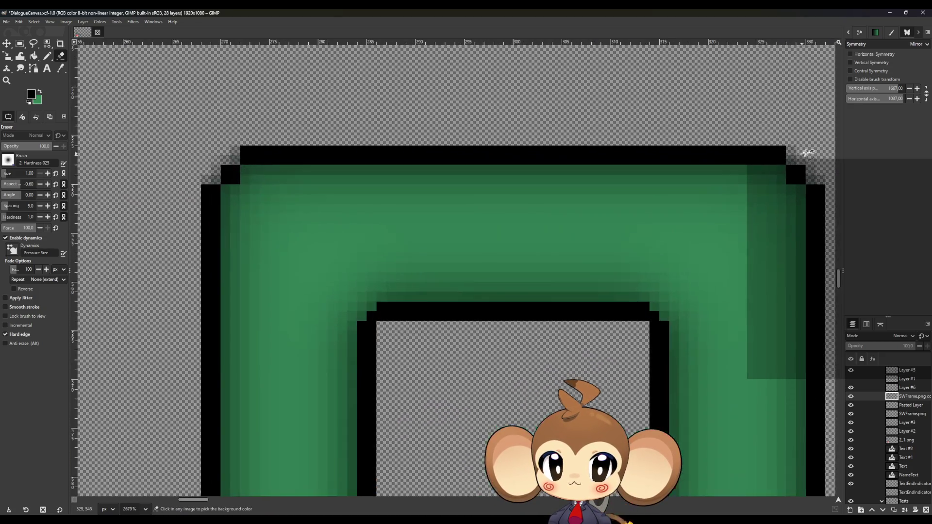
ctrl+scroll(687, 154, up, 2)
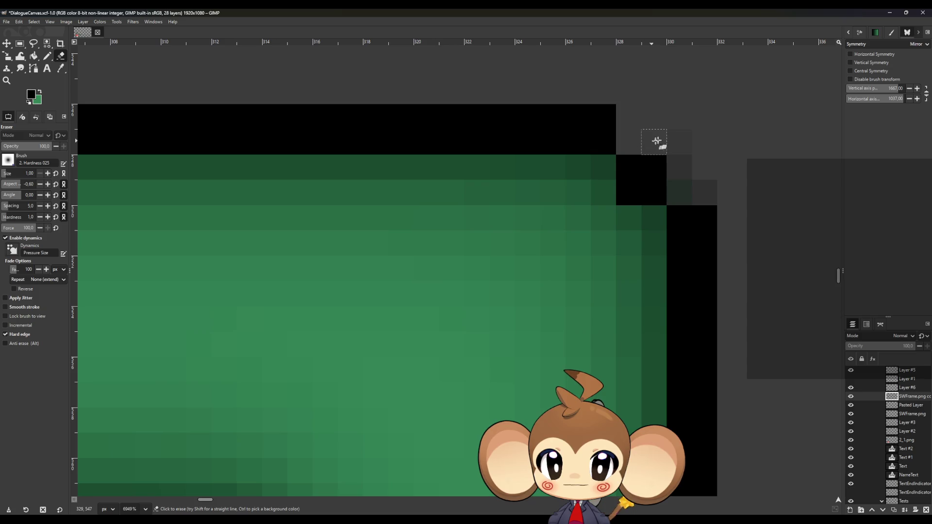
scroll(732, 217, down, 10)
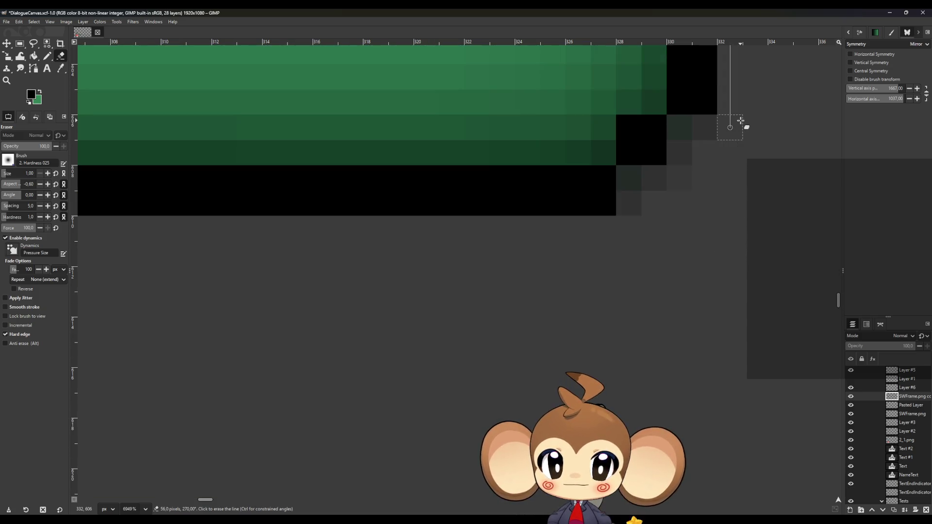
- Erase the grey fringe off the lower-right, lower-left and top-left corner steps
mouse_move(741, 121)
mouse_down()
mouse_move(707, 131)
mouse_move(686, 167)
mouse_move(647, 181)
mouse_move(628, 207)
mouse_up()
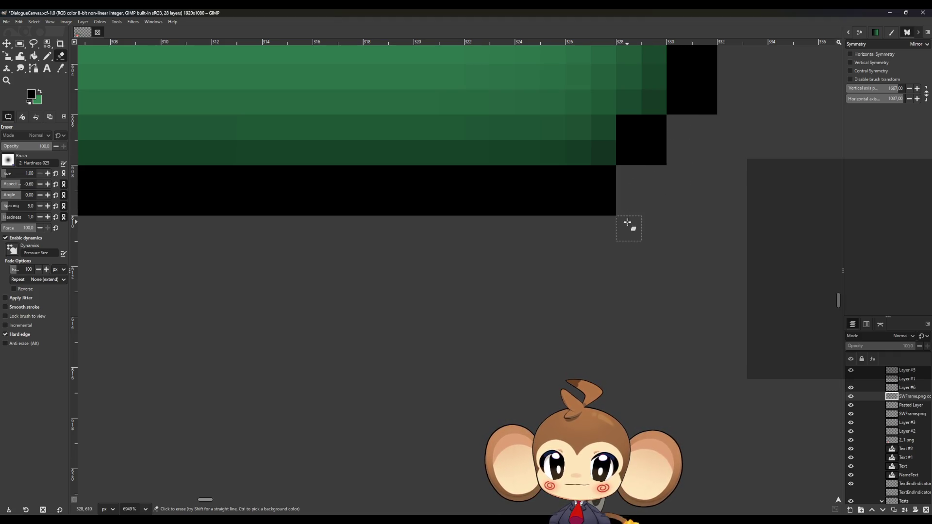
scroll(346, 471, left, 10)
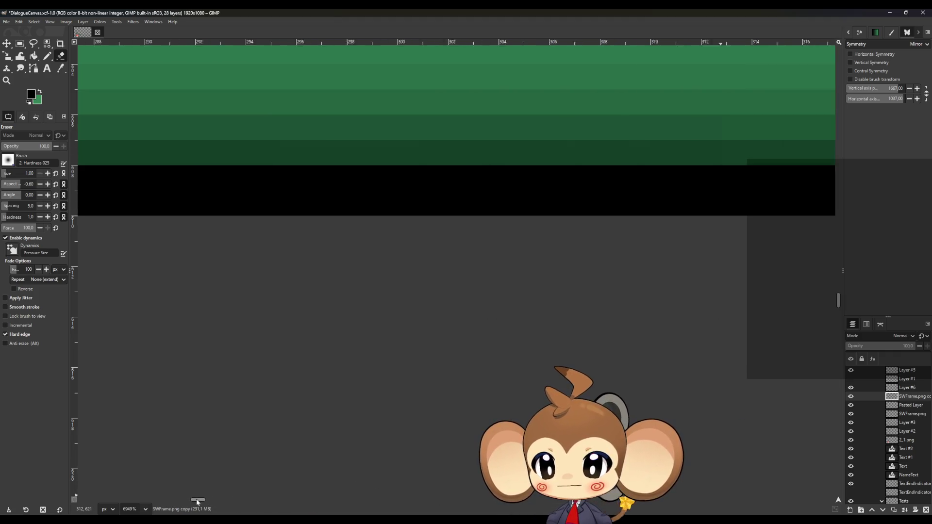
mouse_move(380, 225)
mouse_down()
mouse_move(383, 210)
mouse_move(345, 190)
mouse_move(325, 138)
mouse_move(283, 154)
mouse_up()
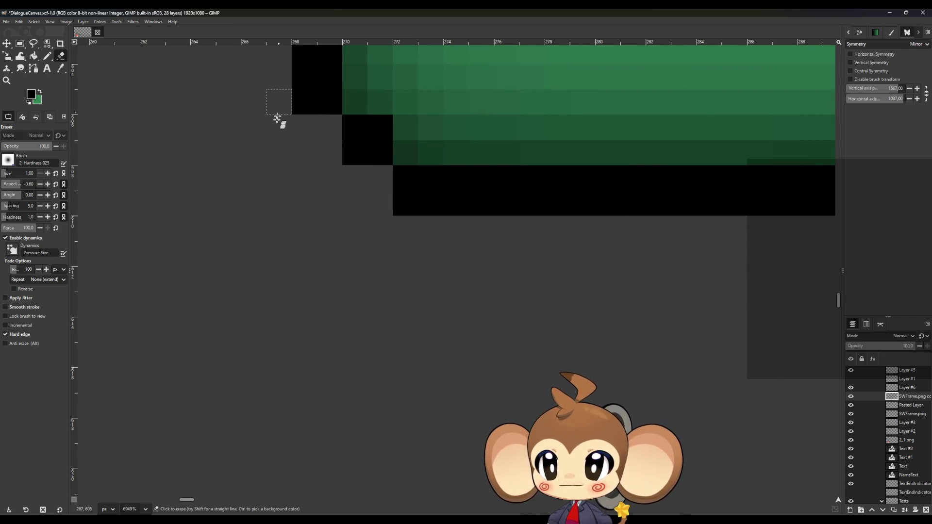
scroll(275, 225, up, 20)
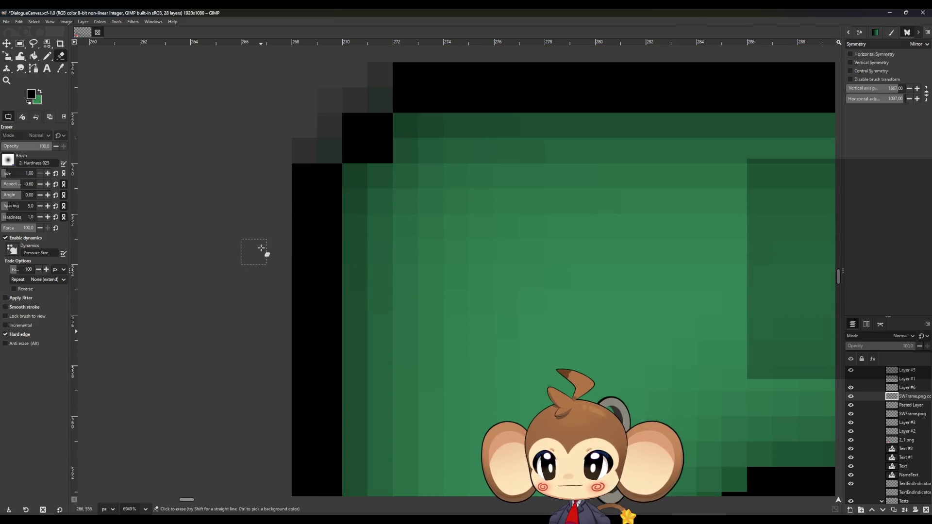
mouse_move(304, 150)
mouse_down()
mouse_move(368, 101)
mouse_move(354, 88)
mouse_up()
scroll(308, 156, down, 3)
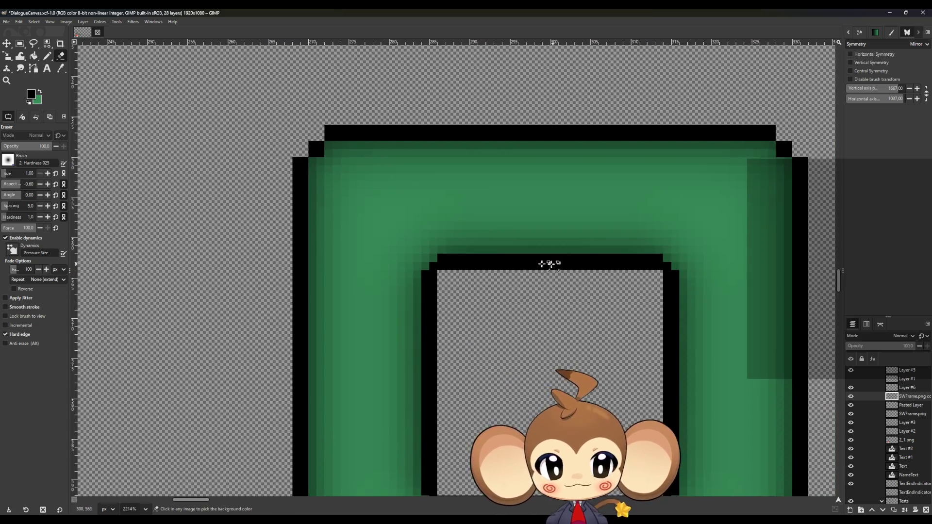
scroll(557, 262, down, 1)
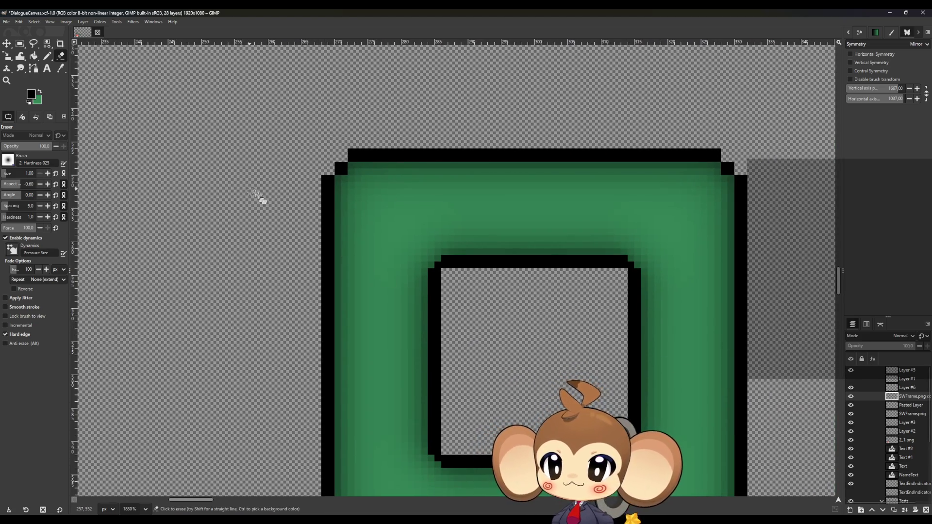
scroll(288, 214, down, 4)
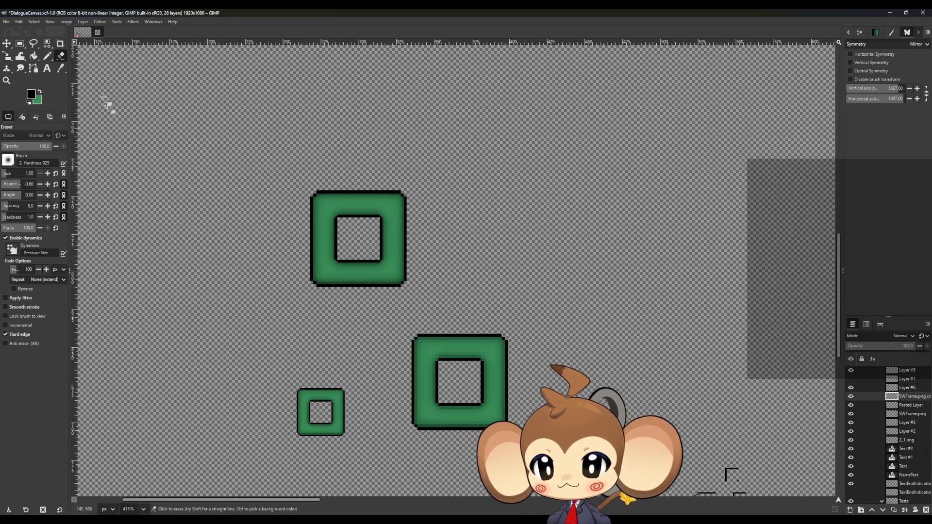
click(61, 69)
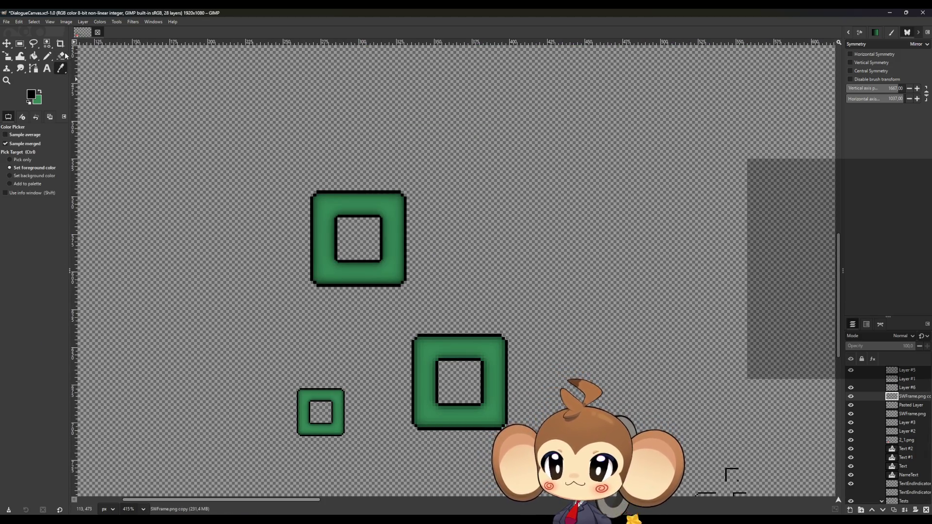
- Sample the frame's green and add a new empty Layer #7 below SWFrame.png copy
click(48, 57)
click(39, 92)
scroll(312, 202, up, 5)
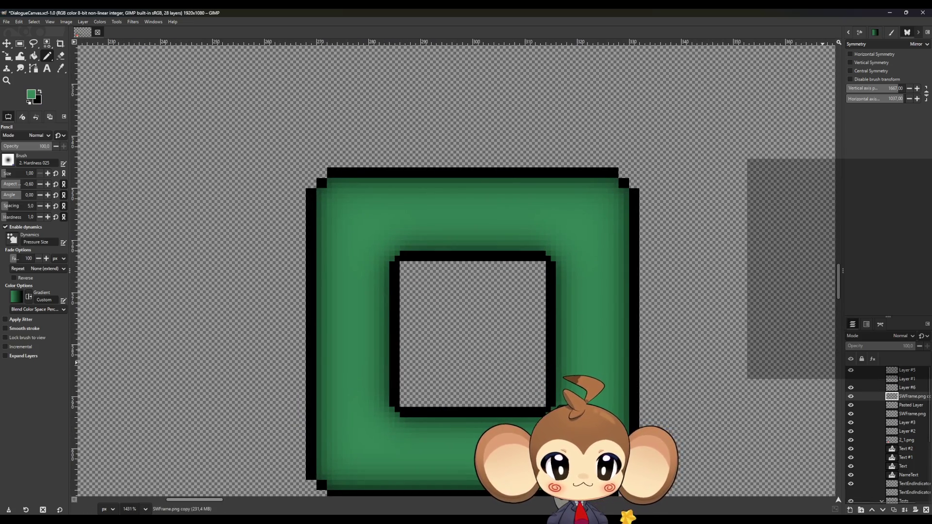
click(850, 511)
click(558, 372)
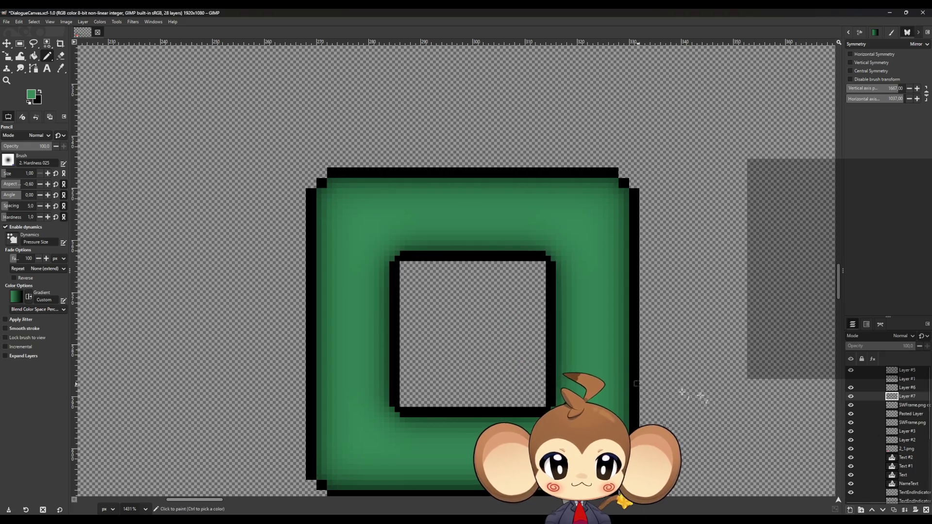
click(884, 511)
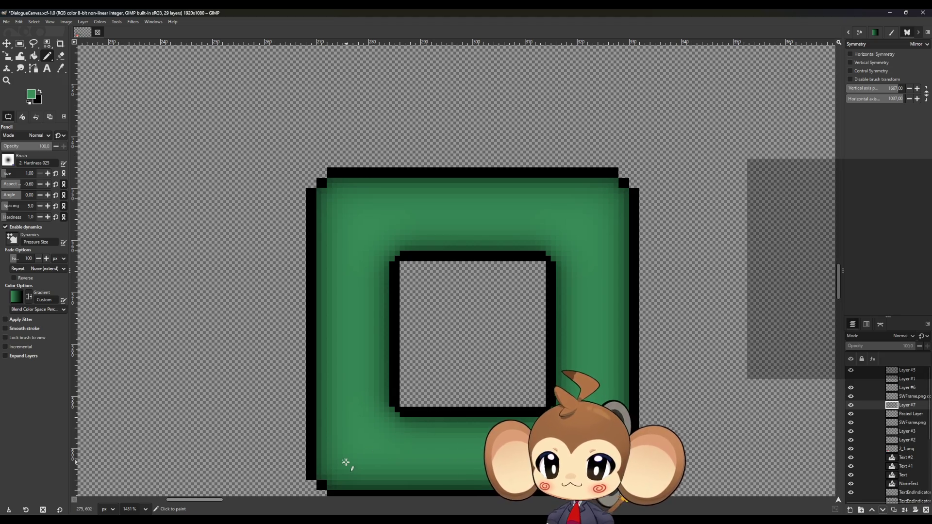
- Set a pencil start point near the frame's lower-left on Layer #7
scroll(345, 462, down, 2)
scroll(339, 466, up, 5)
scroll(349, 421, down, 3)
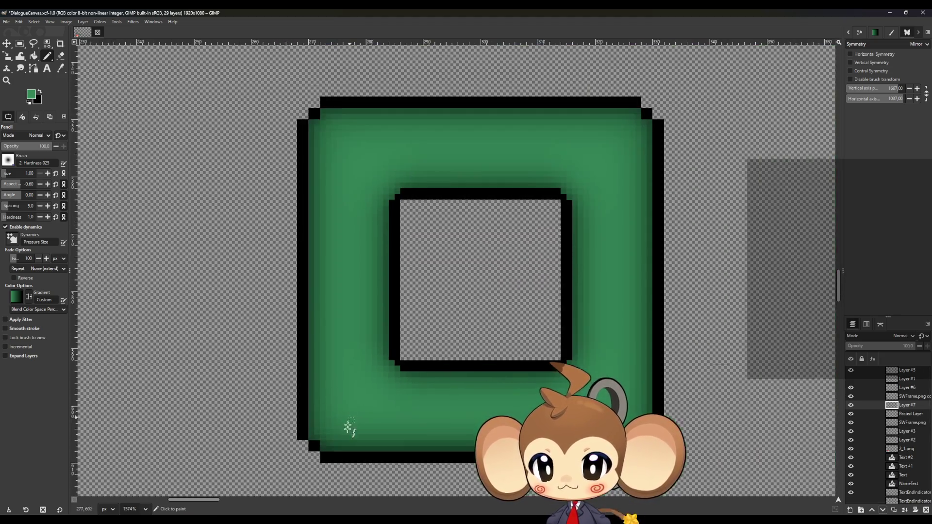
scroll(348, 421, up, 4)
scroll(304, 441, down, 1)
scroll(296, 441, up, 1)
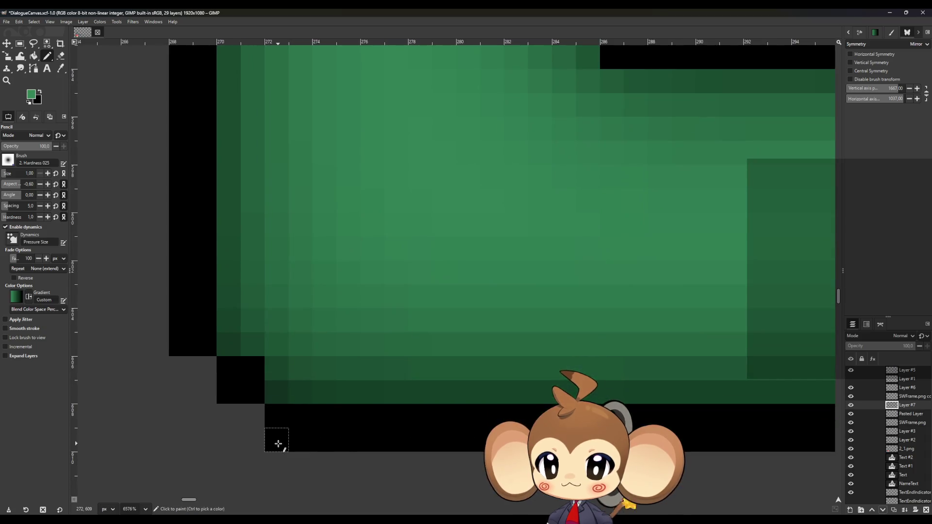
click(278, 441)
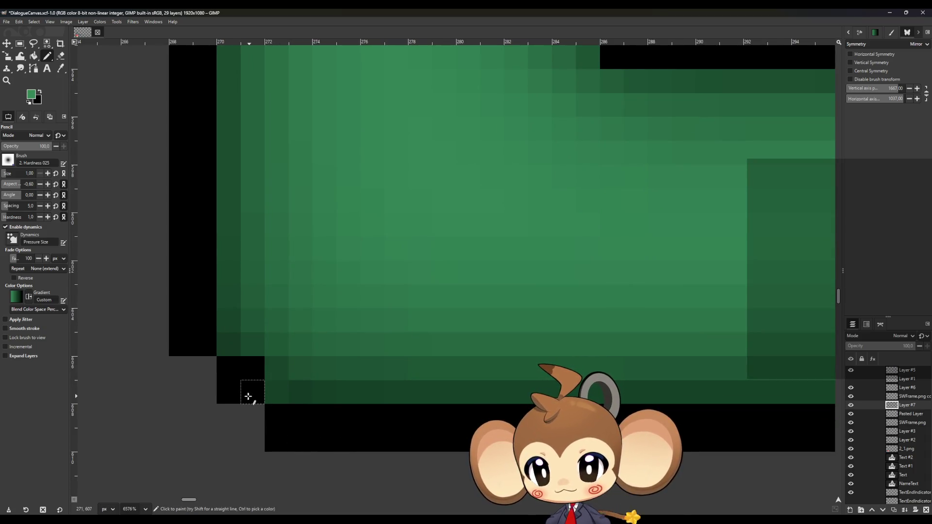
scroll(196, 346, up, 3)
scroll(191, 347, down, 1)
scroll(191, 346, up, 5)
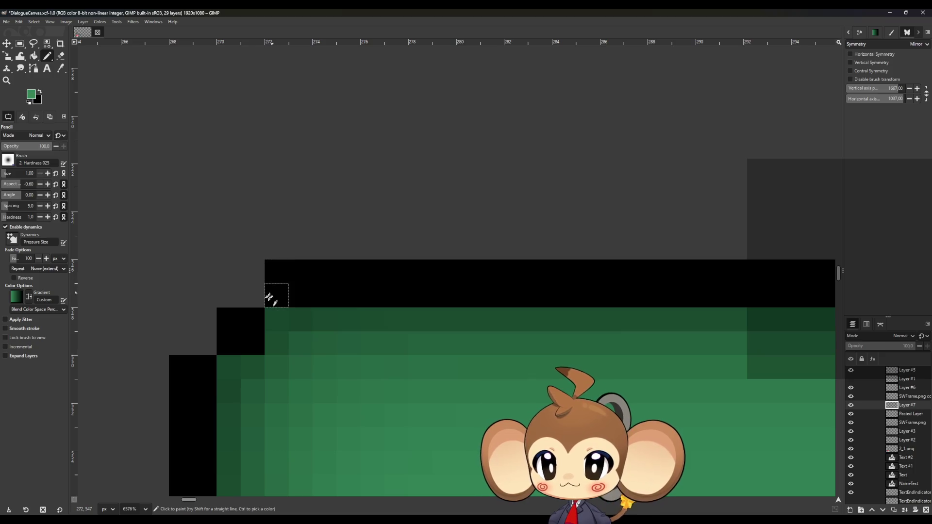
ctrl+scroll(271, 297, down, 6)
ctrl+scroll(499, 308, up, 7)
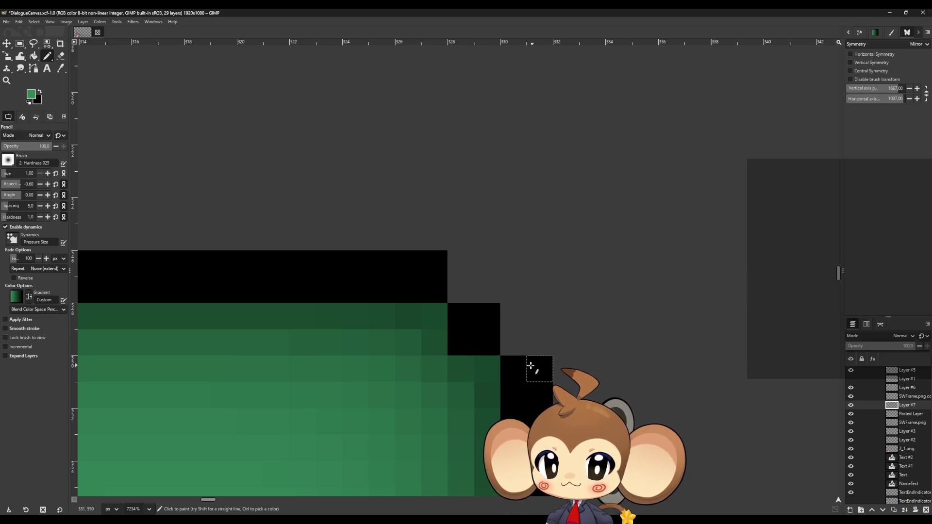
scroll(532, 366, down, 20)
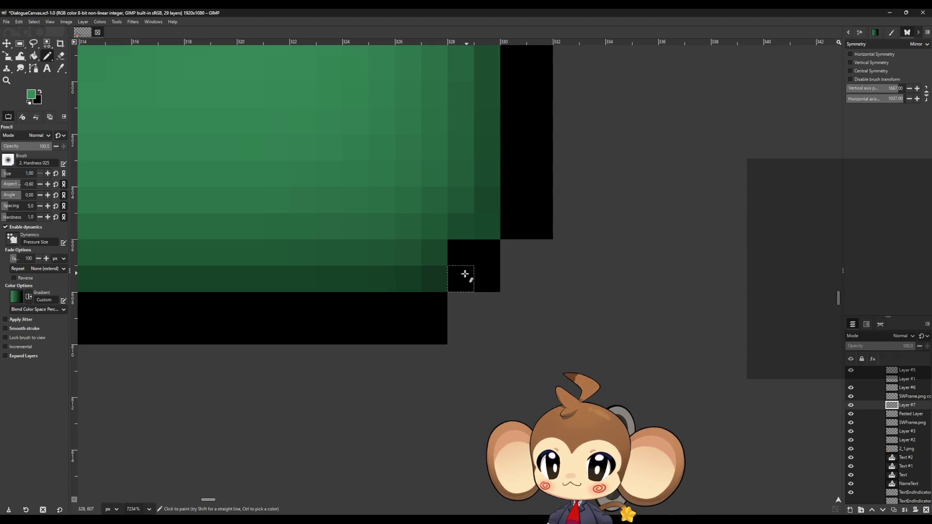
scroll(437, 330, down, 5)
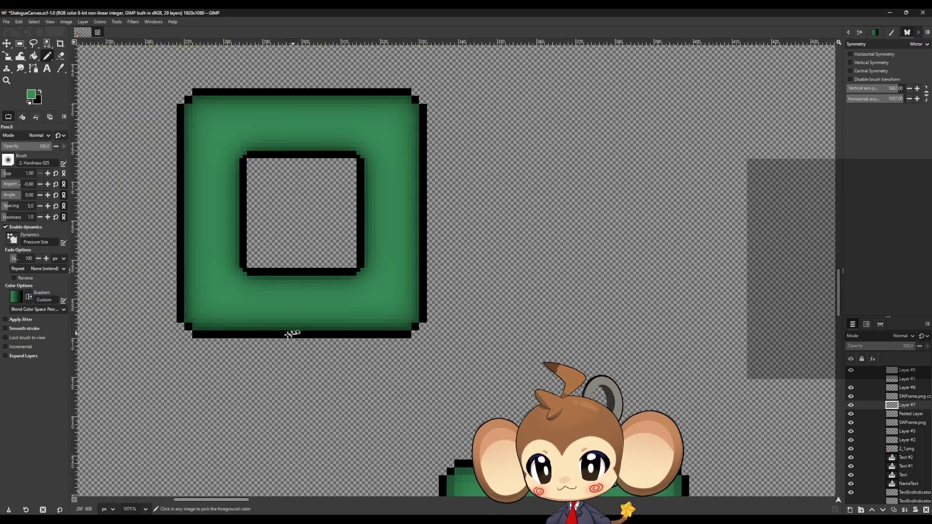
scroll(179, 335, up, 6)
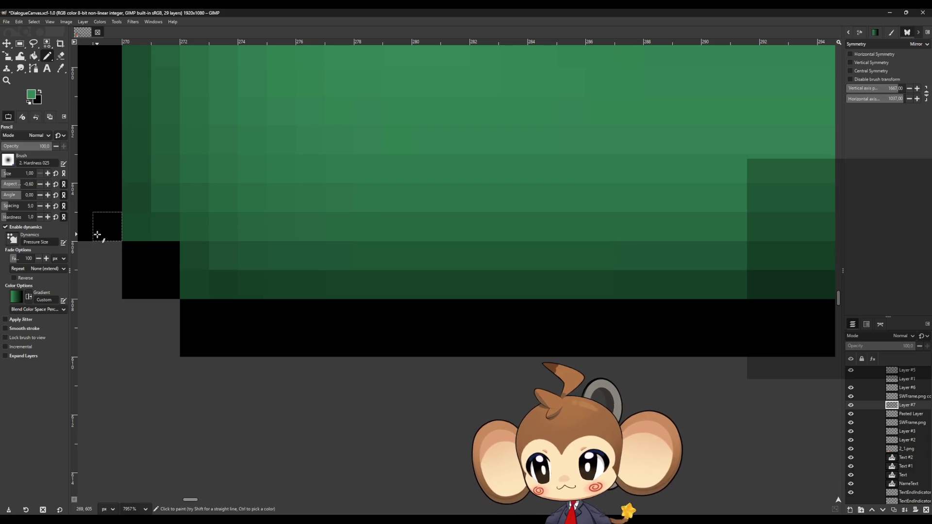
- Try a green Bucket Fill near the corner, undo it, and hide SWFrame.png copy
click(34, 57)
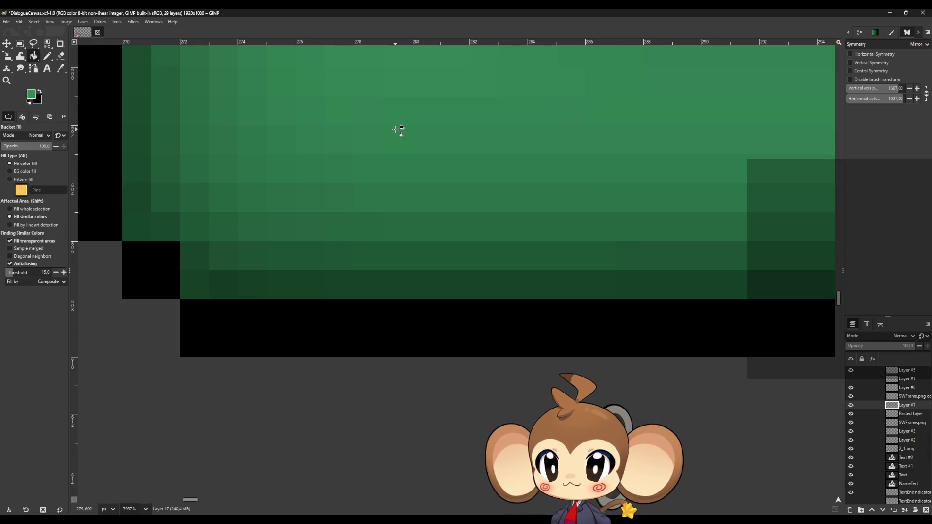
click(396, 129)
key(ctrl+z)
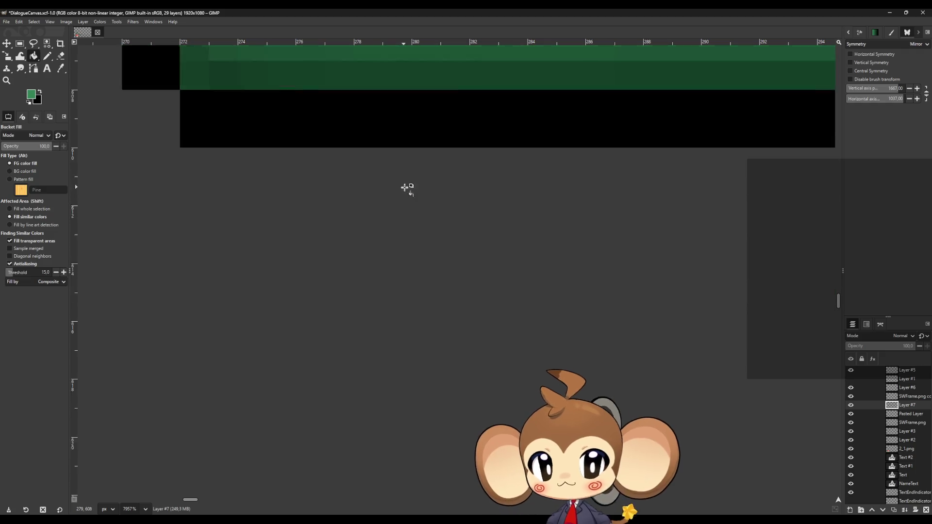
scroll(381, 171, down, 2)
click(853, 396)
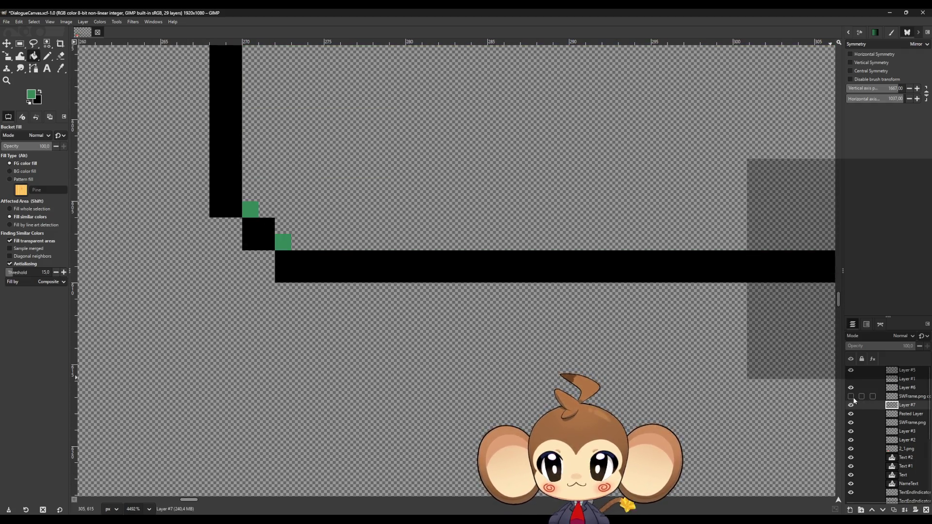
- Hide Layer #6 and SWFrame.png copy, then pencil a green line down the frame's left edge
click(852, 397)
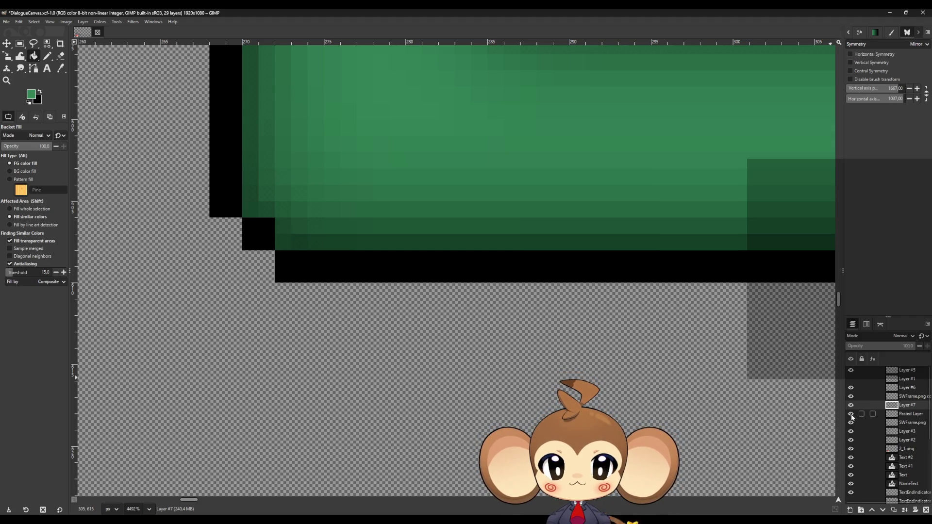
click(851, 388)
click(851, 397)
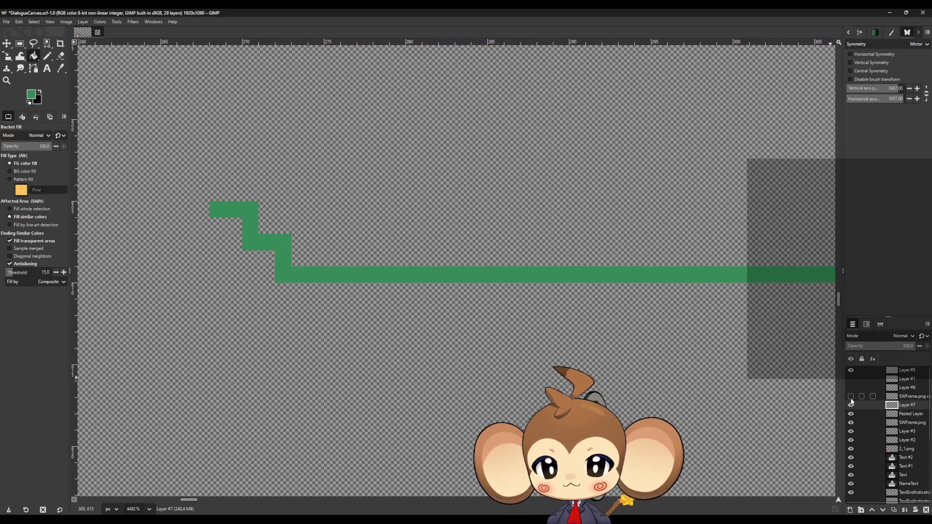
click(48, 57)
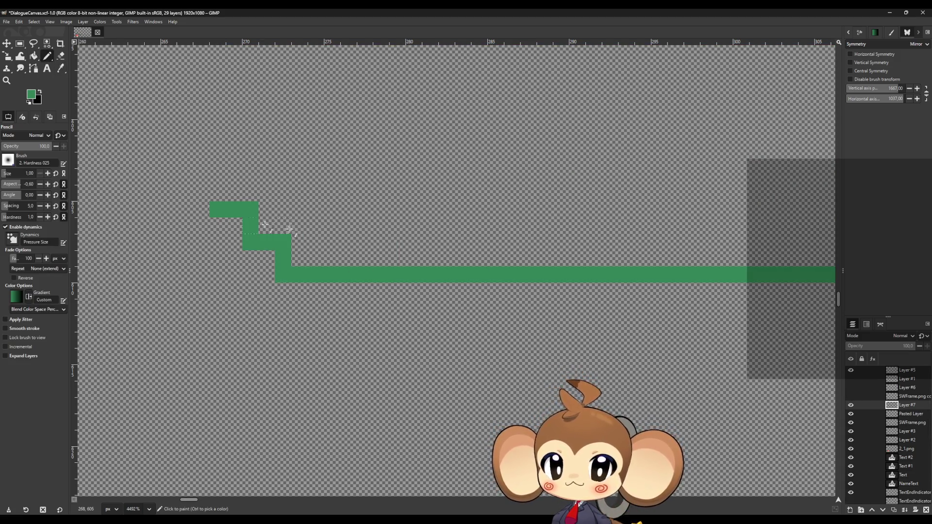
scroll(235, 225, up, 10)
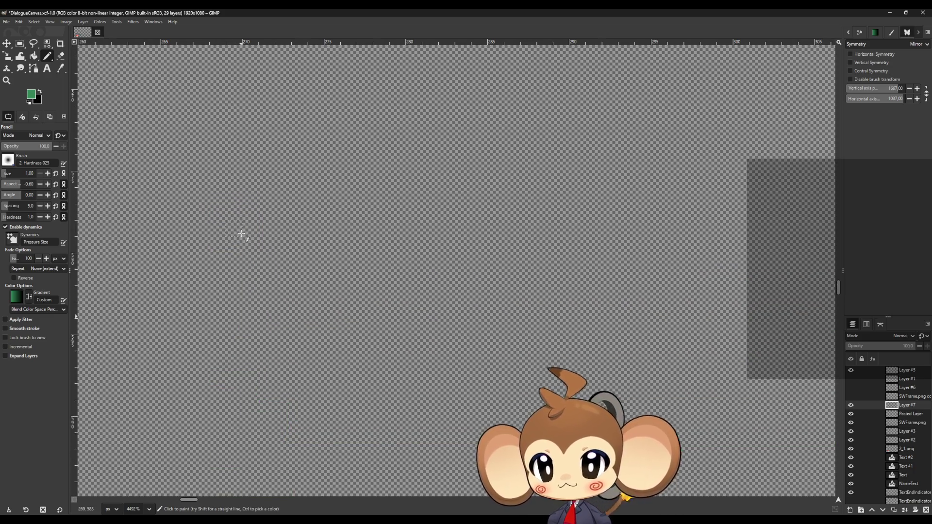
shift+click(216, 275)
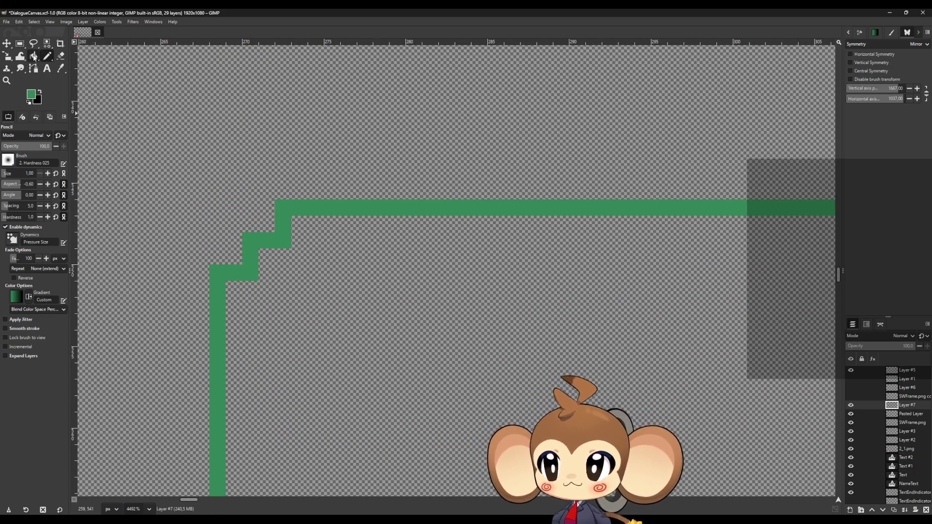
- Make SWFrame.png copy and Layer #6 visible again
click(34, 56)
click(850, 396)
click(850, 387)
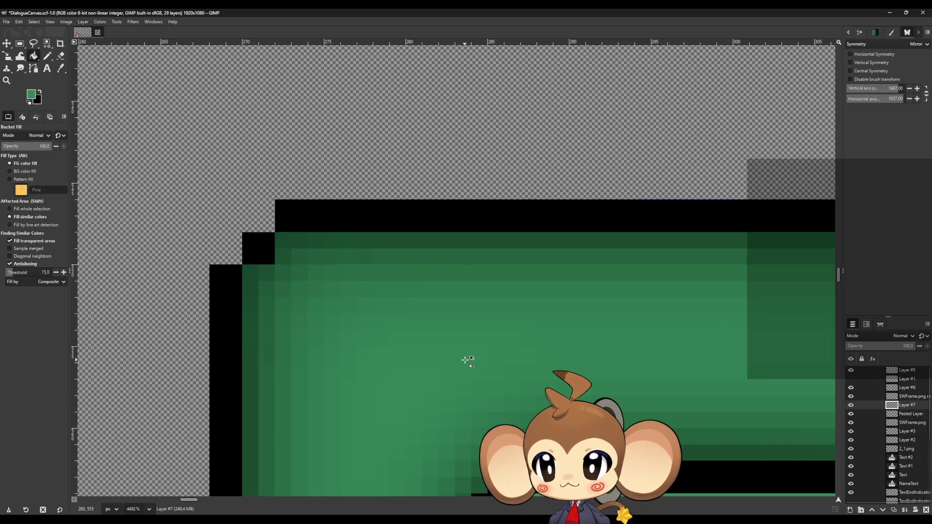
scroll(465, 360, down, 4)
scroll(410, 428, up, 3)
scroll(422, 392, down, 2)
click(61, 57)
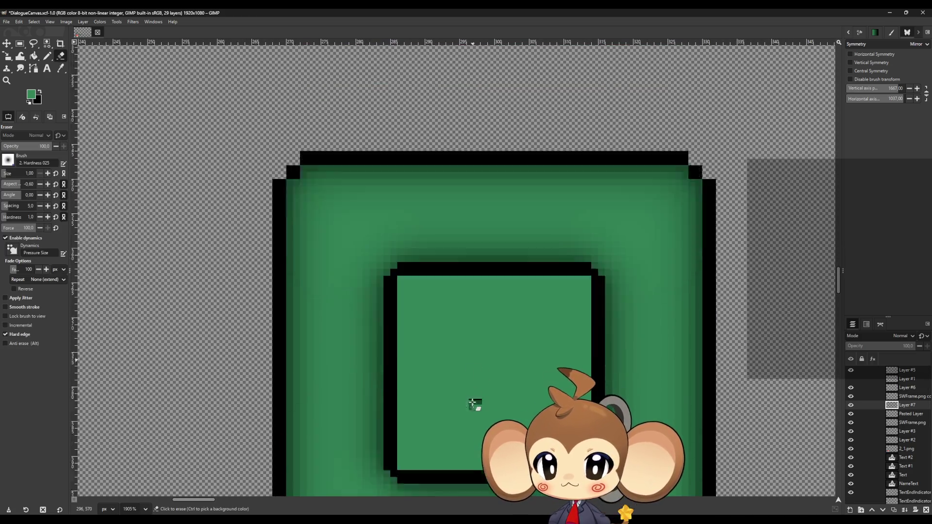
- Erase the inner fill's bottom row, right column, top row and left column with straight lines
scroll(474, 404, up, 4)
click(360, 389)
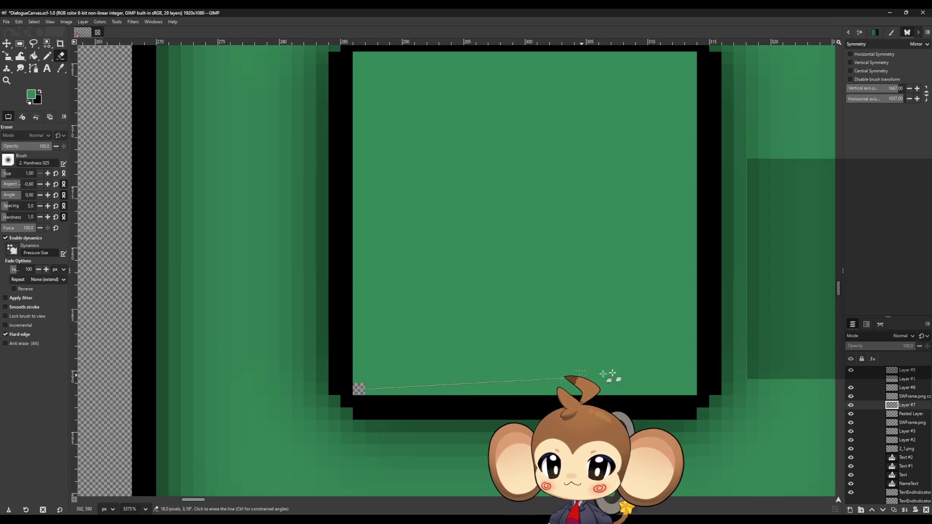
shift+click(689, 388)
scroll(685, 369, up, 3)
shift+click(690, 142)
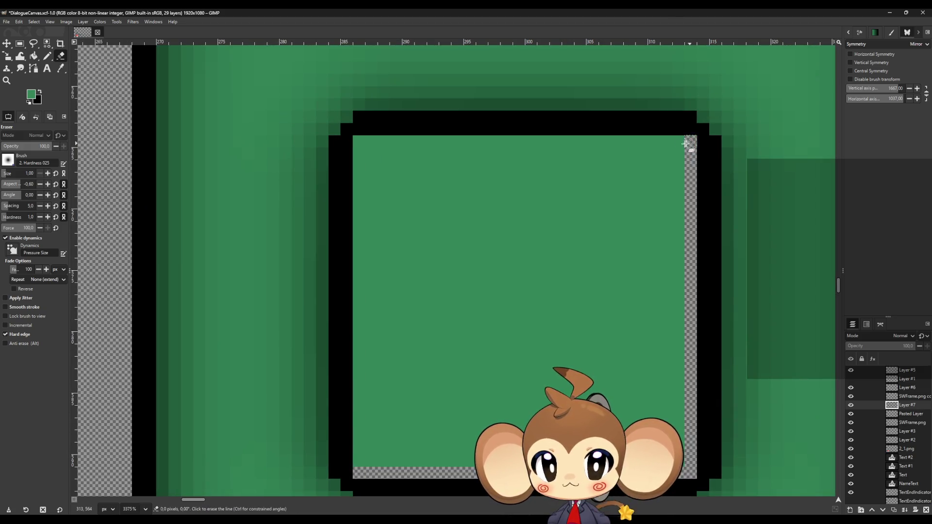
shift+click(359, 142)
shift+click(363, 463)
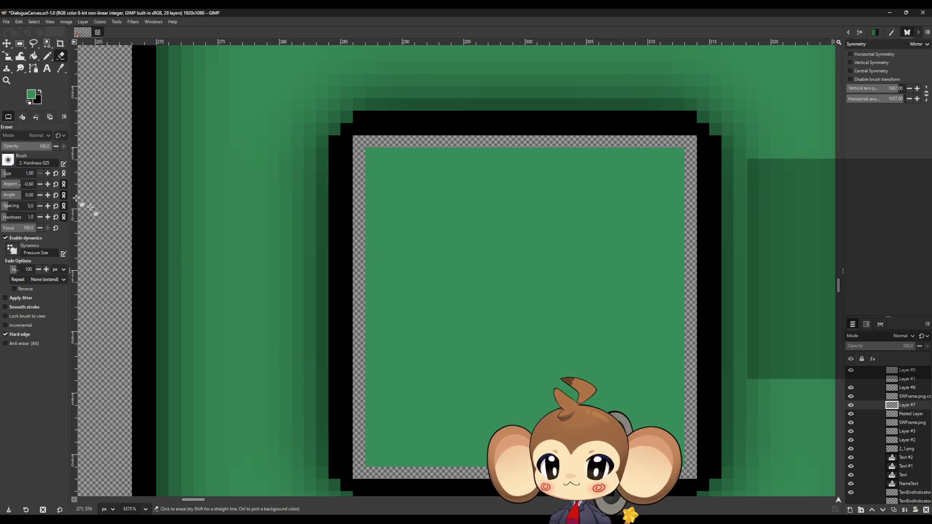
- Erase the remaining green patches inside the frame's centre hole
mouse_move(383, 166)
mouse_down()
mouse_move(670, 179)
mouse_move(600, 167)
mouse_move(406, 192)
mouse_move(387, 312)
mouse_move(387, 441)
mouse_move(468, 461)
mouse_up()
mouse_move(664, 456)
mouse_down()
mouse_move(665, 218)
mouse_move(647, 327)
mouse_move(627, 359)
mouse_move(620, 210)
mouse_move(387, 210)
mouse_move(609, 262)
mouse_move(416, 289)
mouse_move(531, 383)
mouse_move(446, 437)
mouse_up()
mouse_move(538, 407)
mouse_down()
mouse_move(402, 364)
mouse_move(462, 354)
mouse_move(476, 272)
mouse_move(470, 312)
mouse_up()
ctrl+scroll(471, 314, down, 5)
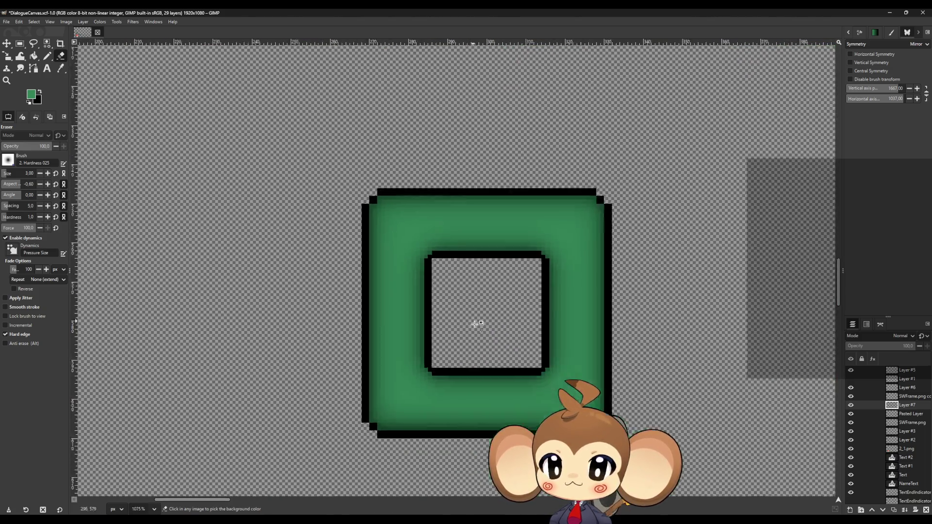
ctrl+scroll(483, 377, up, 2)
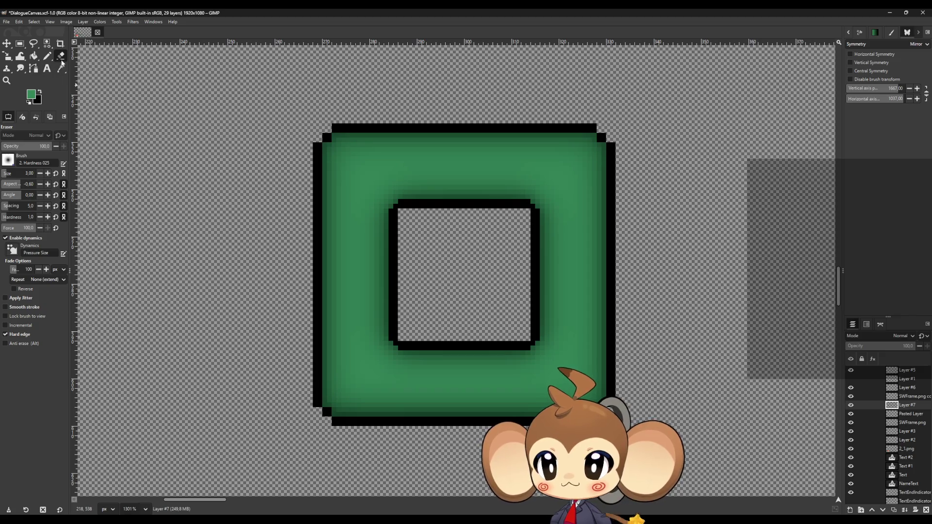
click(47, 55)
click(851, 396)
click(851, 396)
click(851, 396)
click(852, 396)
click(878, 397)
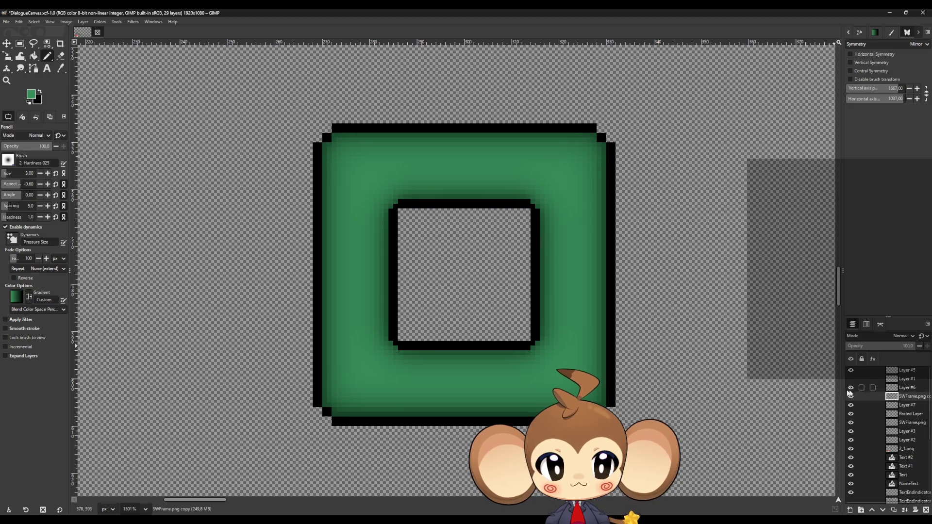
click(851, 396)
click(852, 396)
click(851, 388)
click(851, 387)
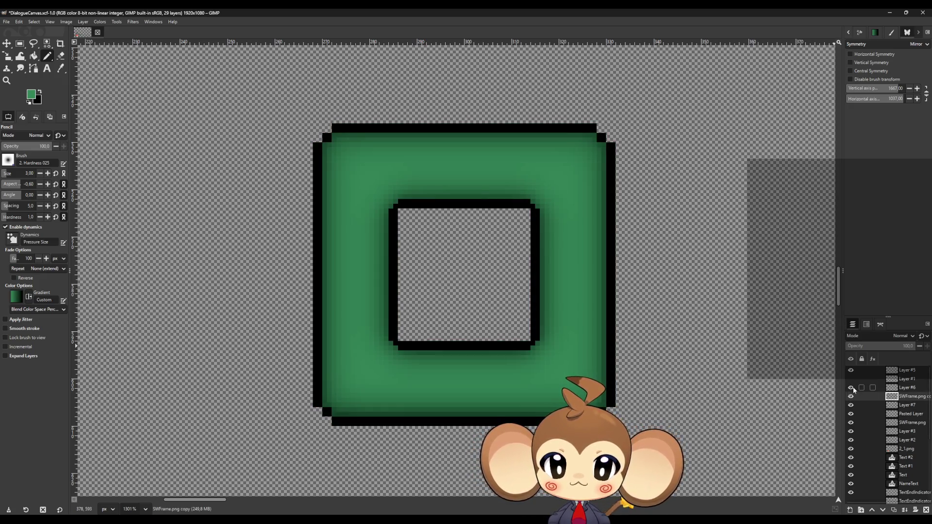
click(917, 393)
scroll(614, 428, up, 5)
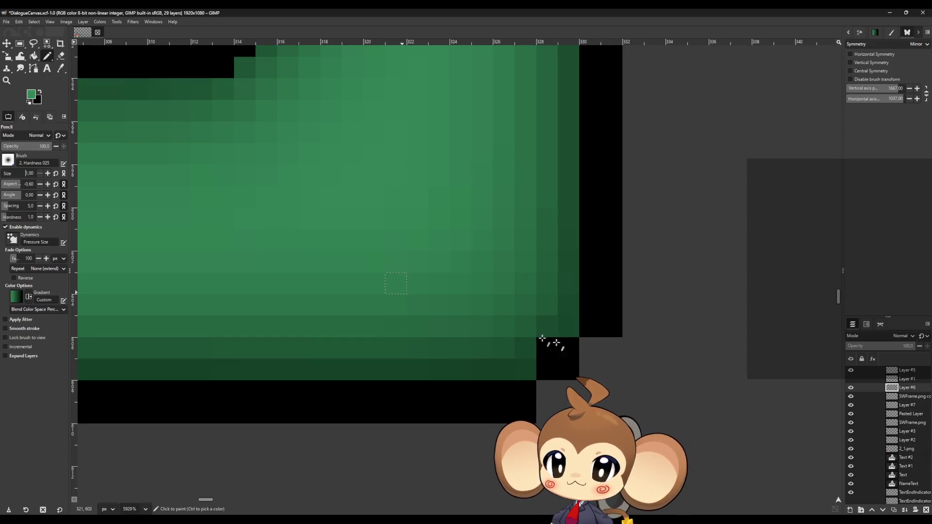
click(41, 93)
scroll(584, 354, up, 15)
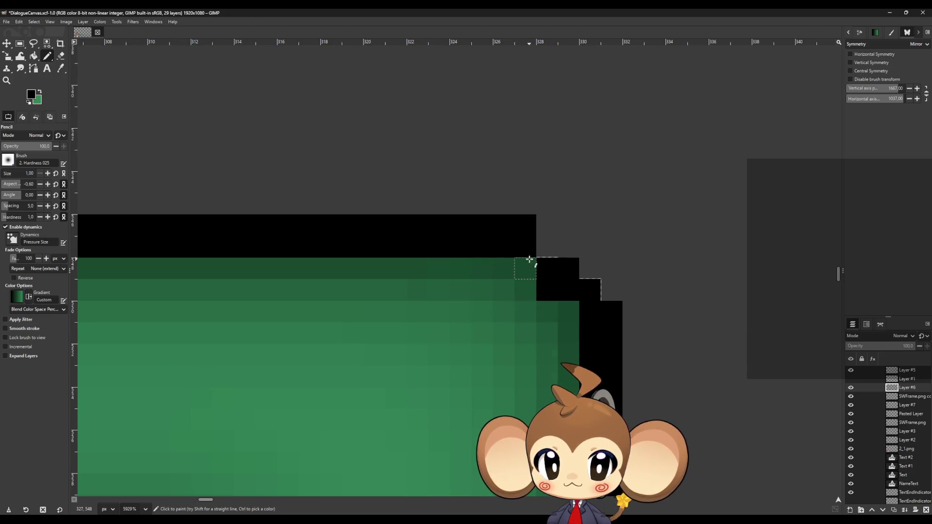
scroll(488, 271, down, 4)
scroll(487, 272, up, 5)
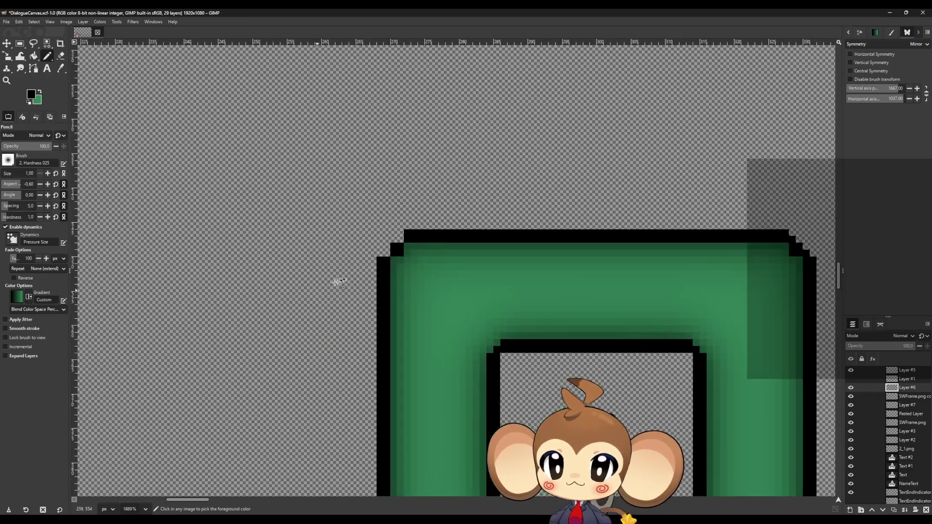
click(354, 197)
scroll(305, 245, down, 15)
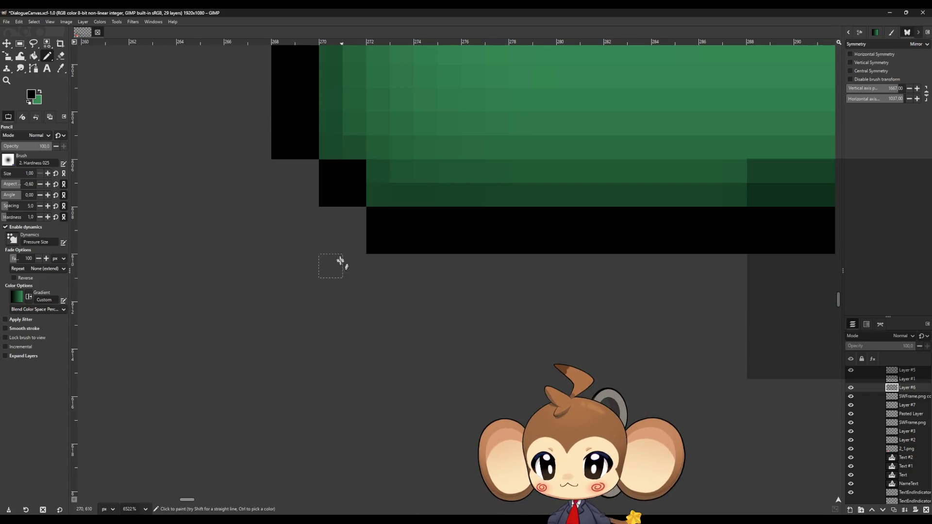
click(303, 169)
click(361, 227)
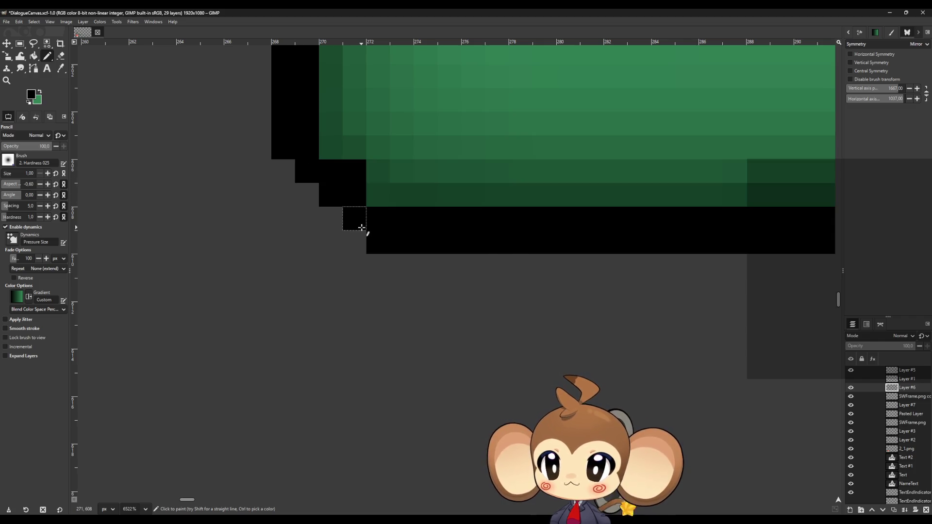
scroll(504, 277, up, 1)
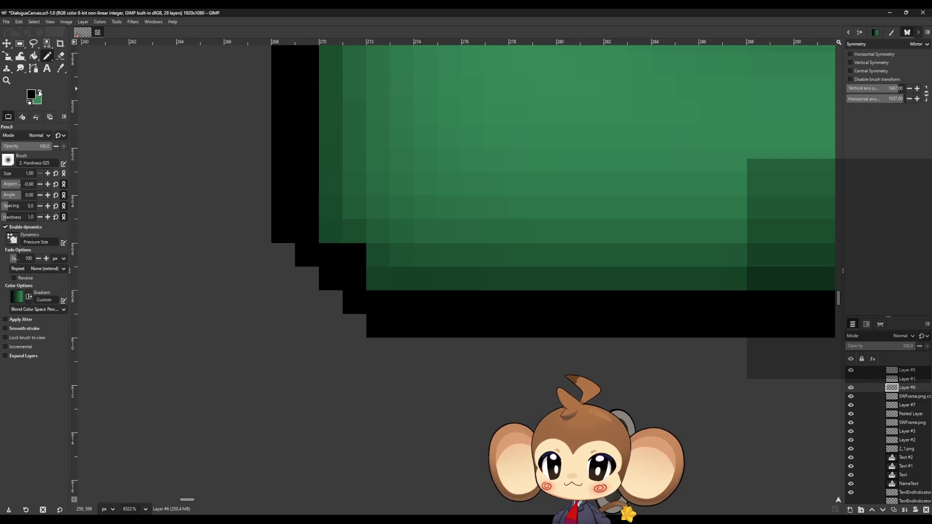
ctrl+click(394, 274)
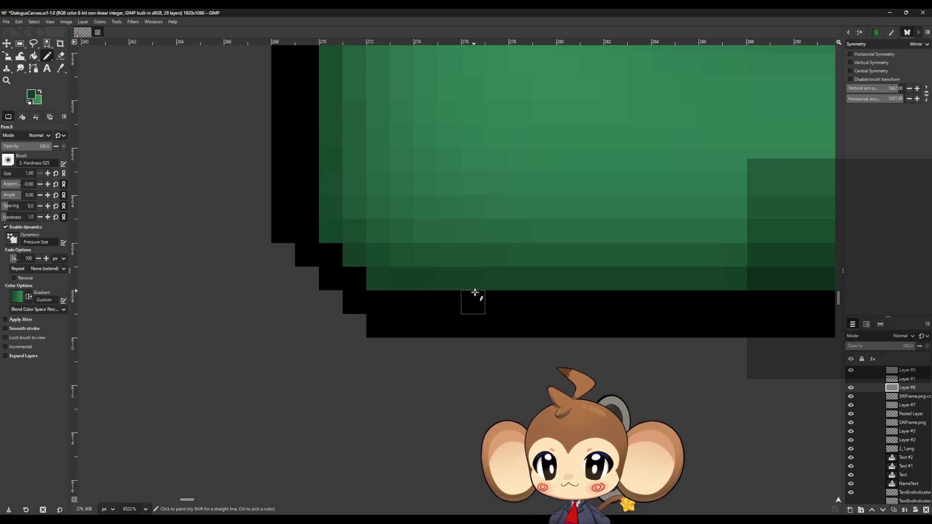
scroll(489, 301, up, 10)
ctrl+scroll(465, 287, down, 3)
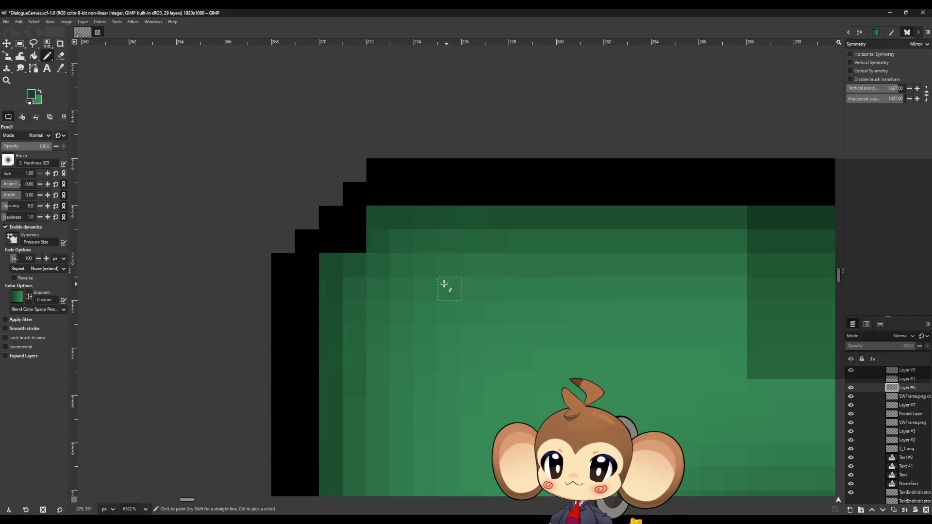
ctrl+scroll(387, 272, down, 2)
ctrl+scroll(637, 312, up, 4)
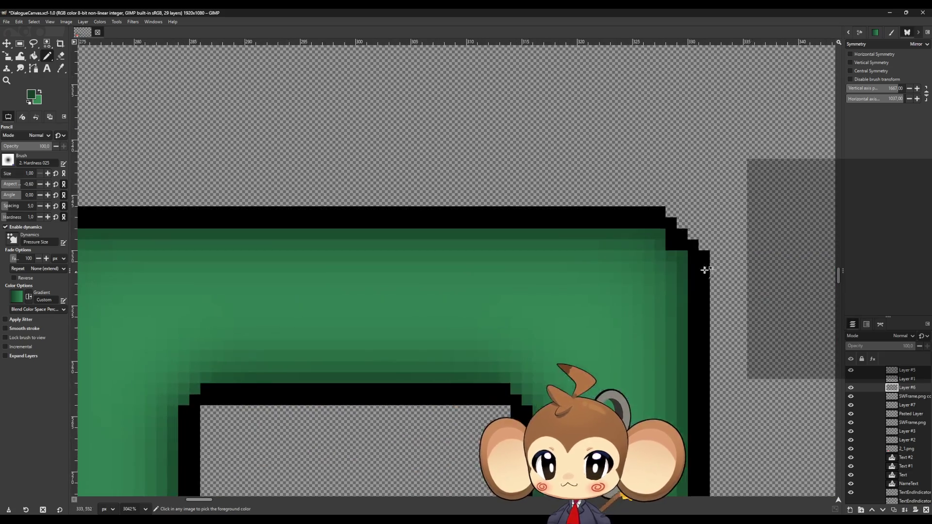
ctrl+scroll(637, 299, down, 3)
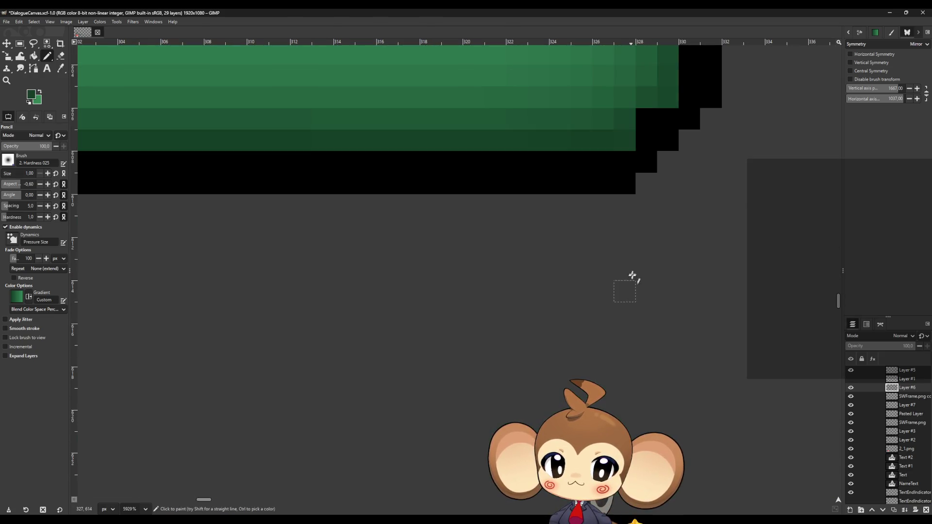
ctrl+scroll(533, 224, down, 2)
ctrl+scroll(493, 257, down, 2)
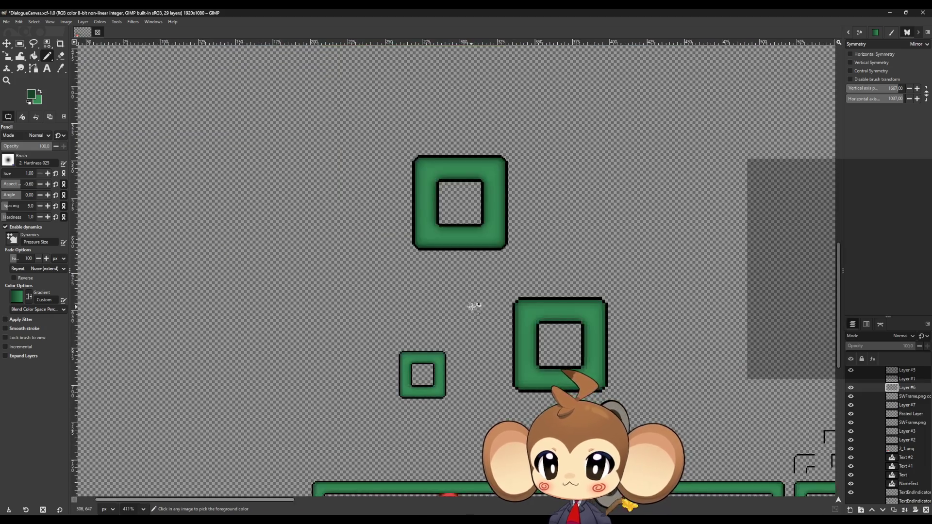
ctrl+scroll(474, 291, up, 1)
ctrl+scroll(521, 130, up, 1)
ctrl+scroll(514, 312, down, 1)
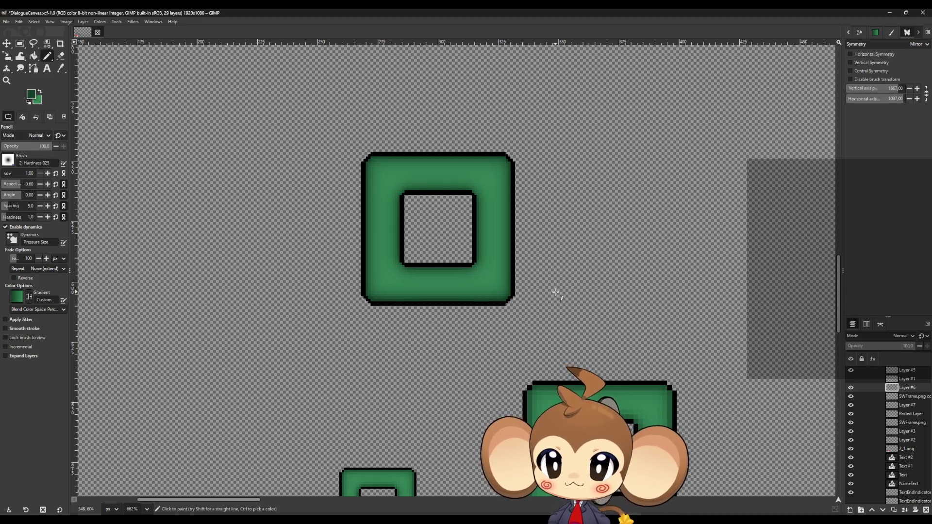
ctrl+scroll(556, 292, down, 6)
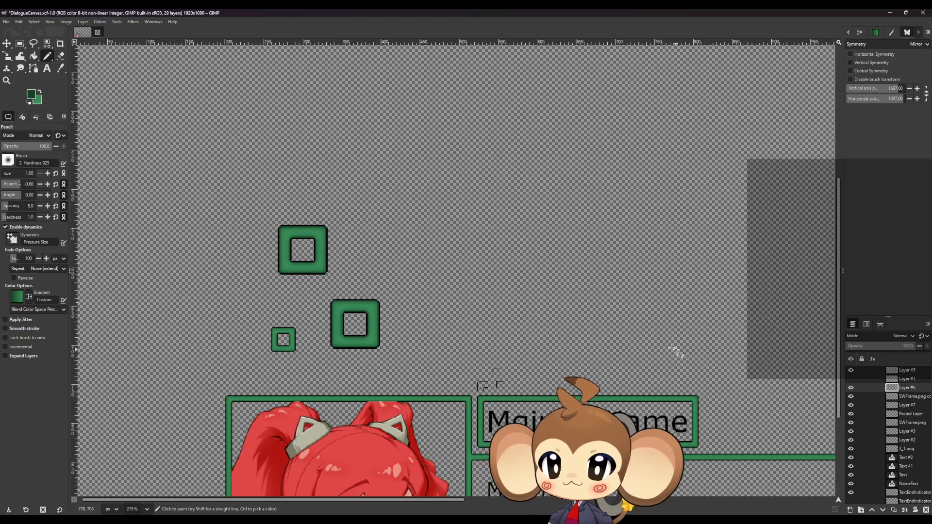
ctrl+scroll(271, 273, up, 10)
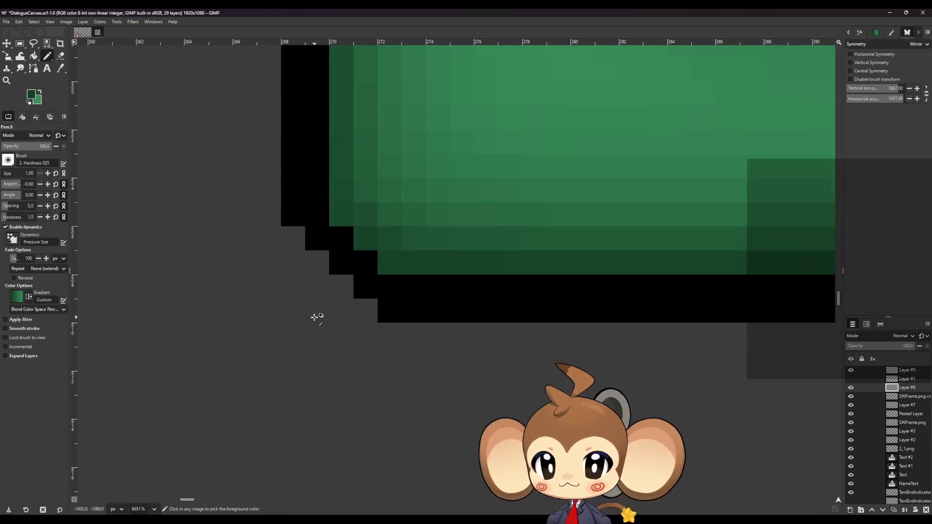
- Erase the two stray corner pixels on Layer #7 and SWFrame.png copy, hiding Layer #7
ctrl+scroll(454, 312, up, 1)
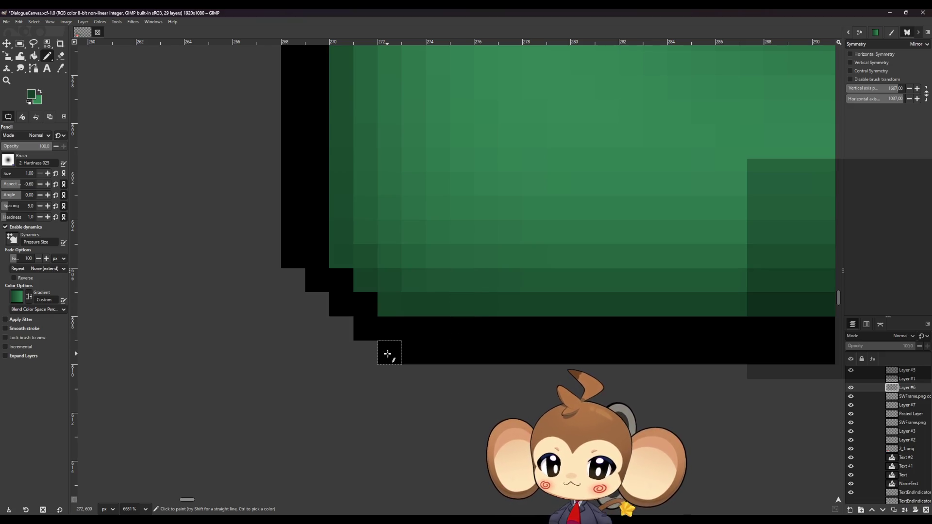
click(61, 57)
click(389, 352)
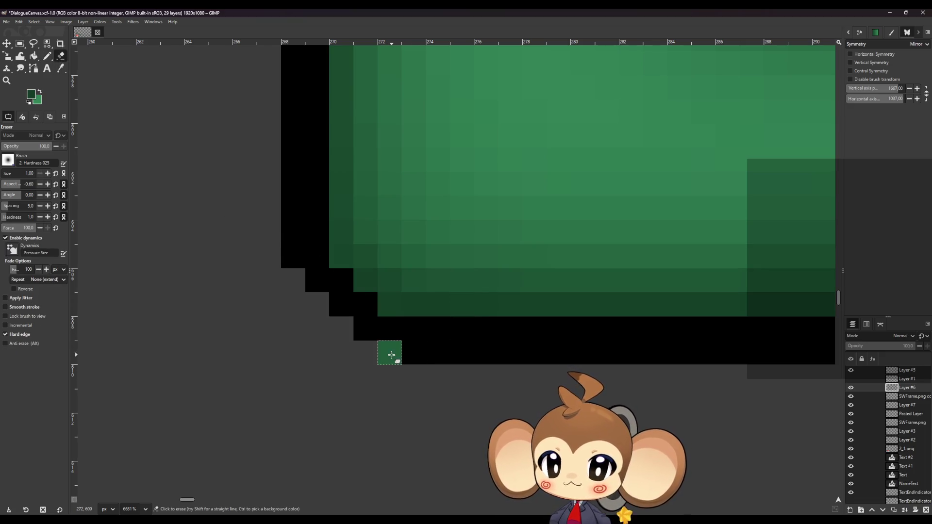
click(293, 256)
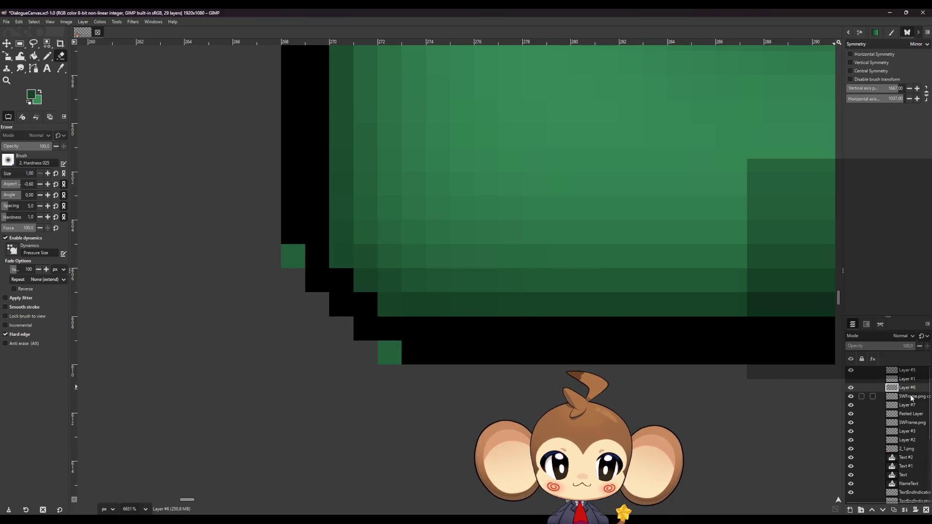
click(851, 405)
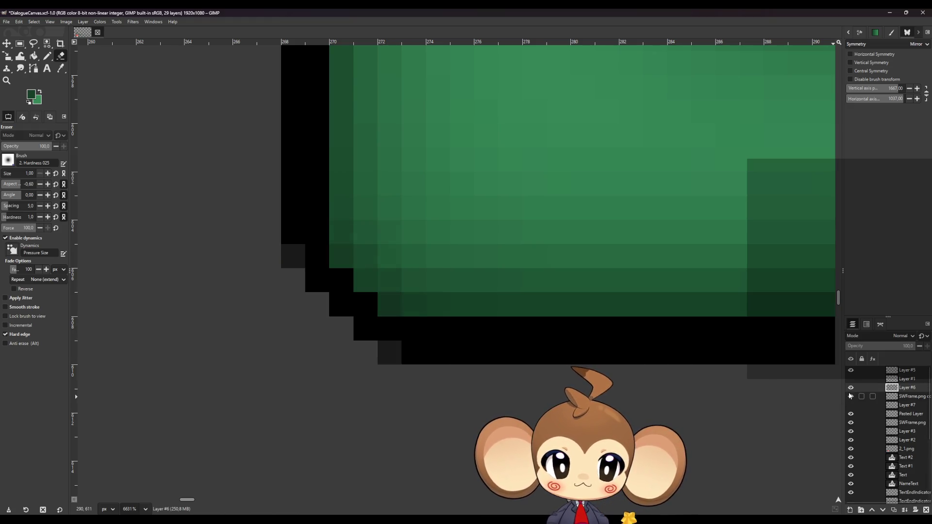
click(850, 397)
click(851, 397)
click(903, 396)
click(389, 353)
click(293, 256)
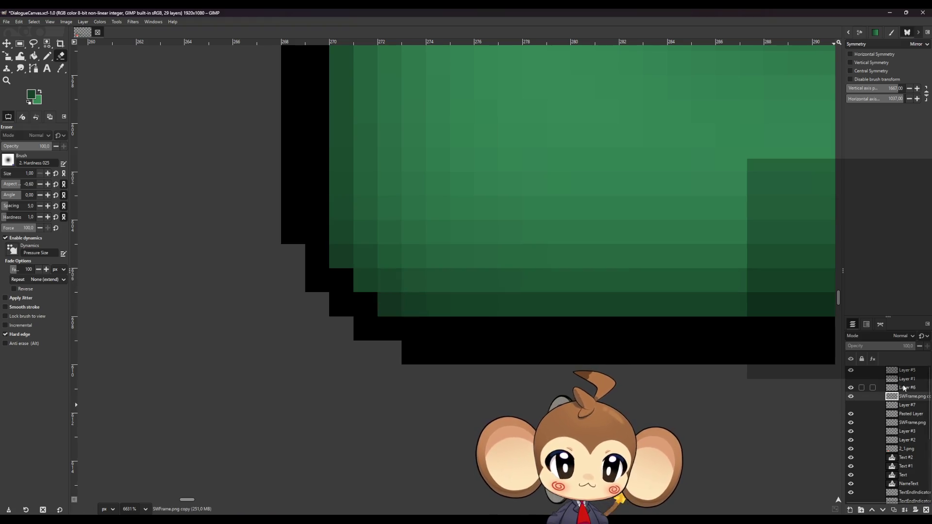
- Make Layer #6 active, set the foreground to pure black, and erase a stray step pixel
click(907, 388)
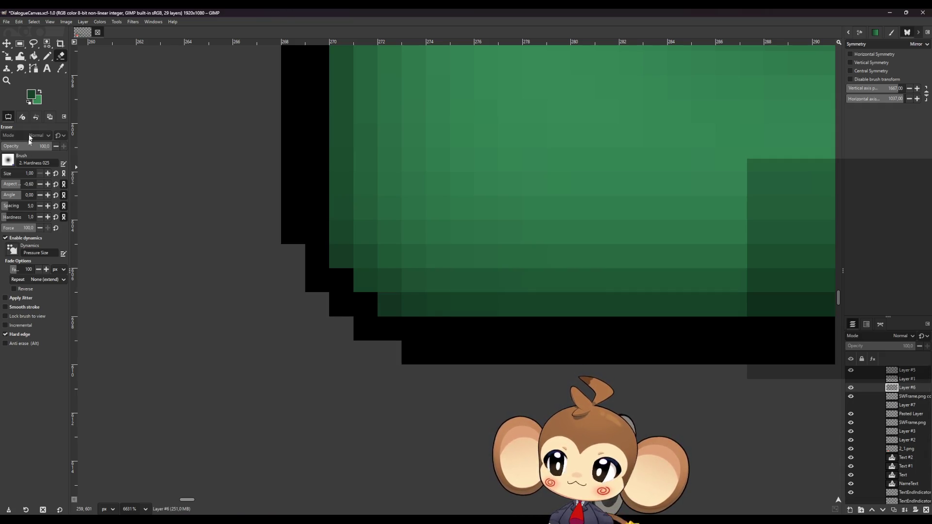
click(34, 94)
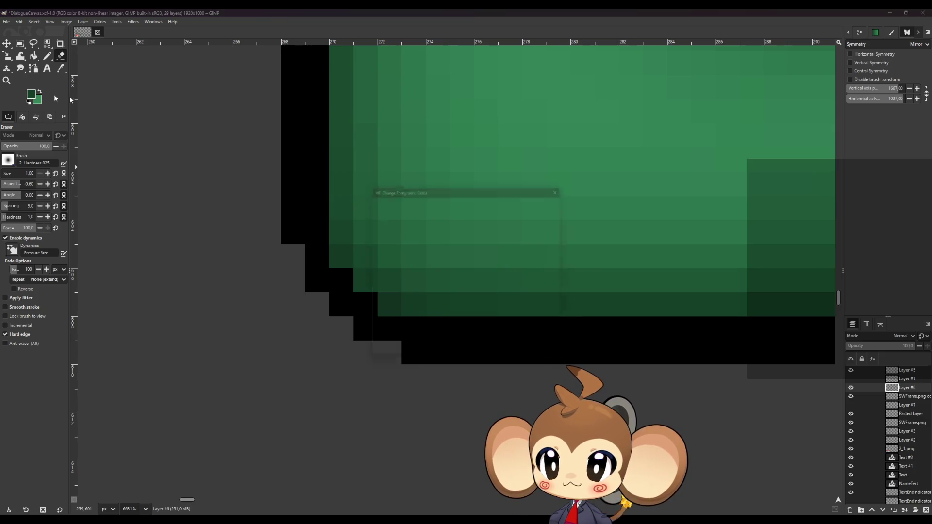
drag(427, 271, 354, 343)
click(520, 354)
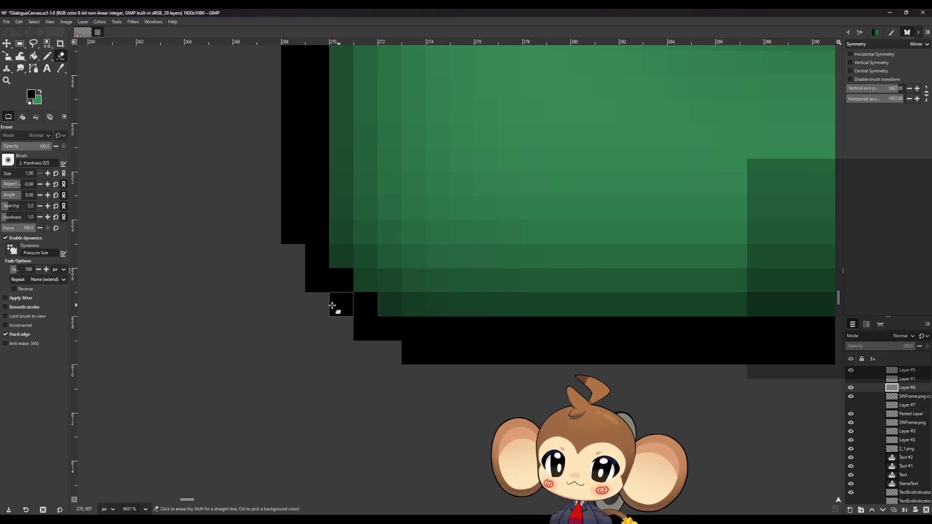
click(358, 312)
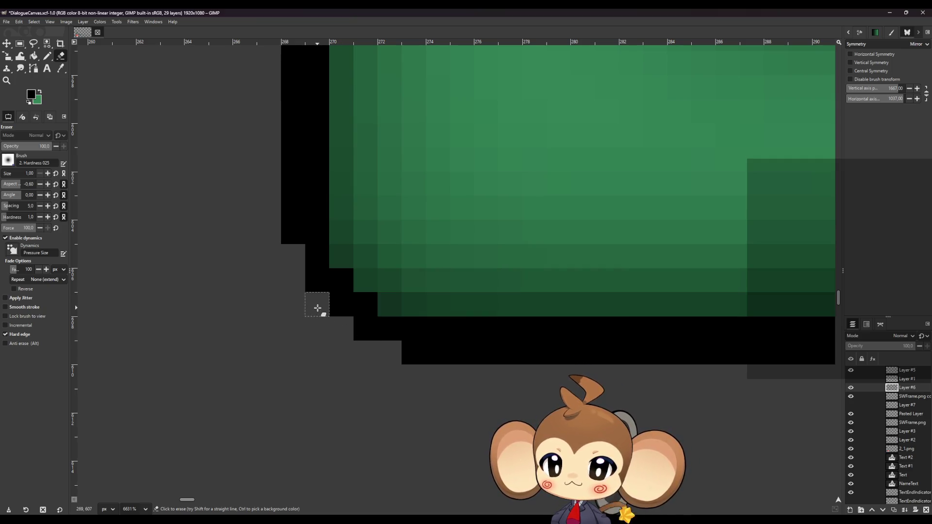
- Pencil black pixels along the lower-left corner to form an even staircase outline
key(n)
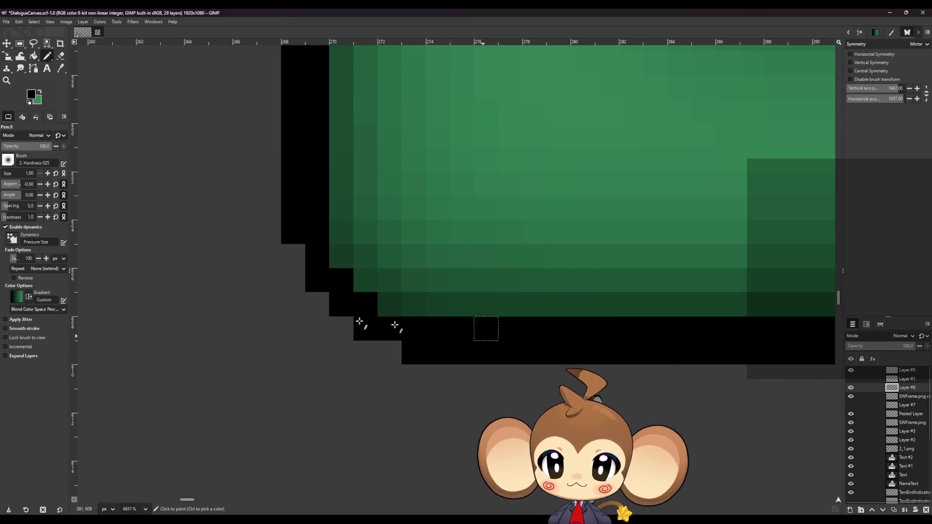
click(317, 299)
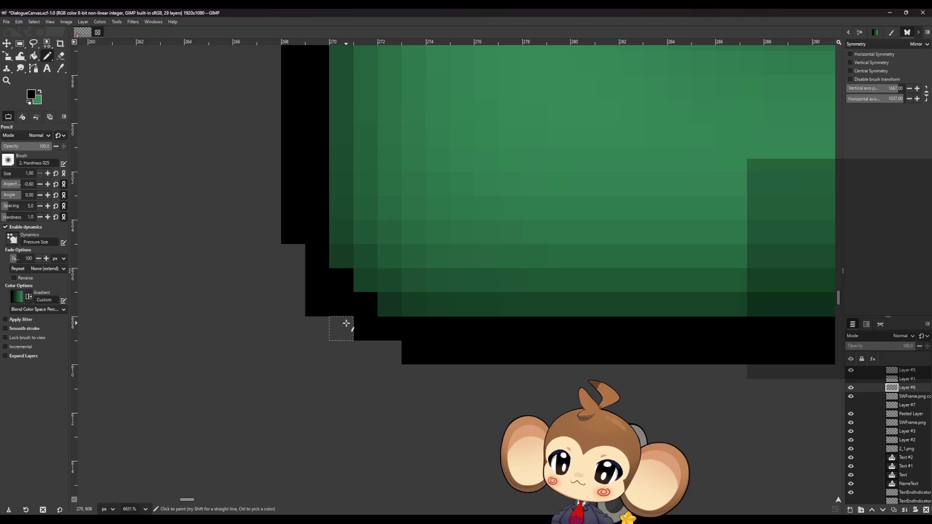
click(345, 323)
click(389, 351)
click(294, 253)
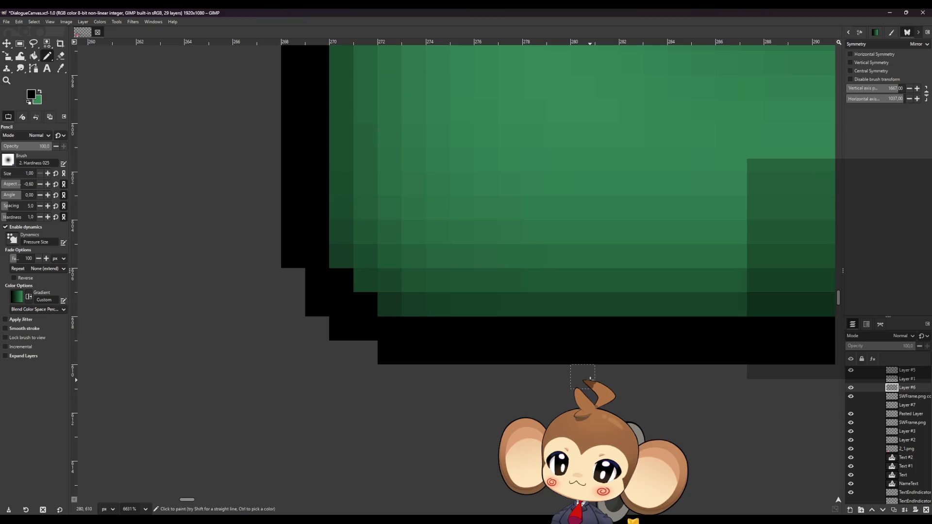
click(293, 280)
click(365, 352)
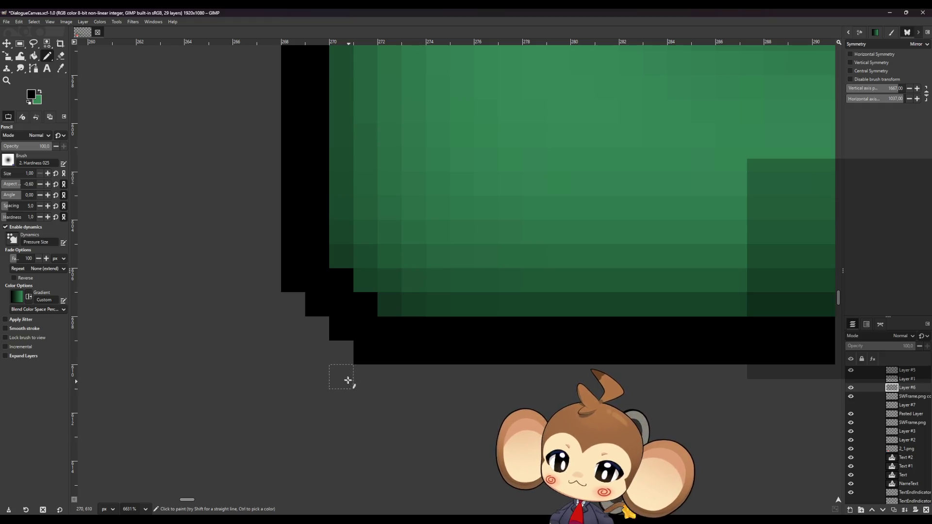
ctrl+scroll(349, 381, down, 6)
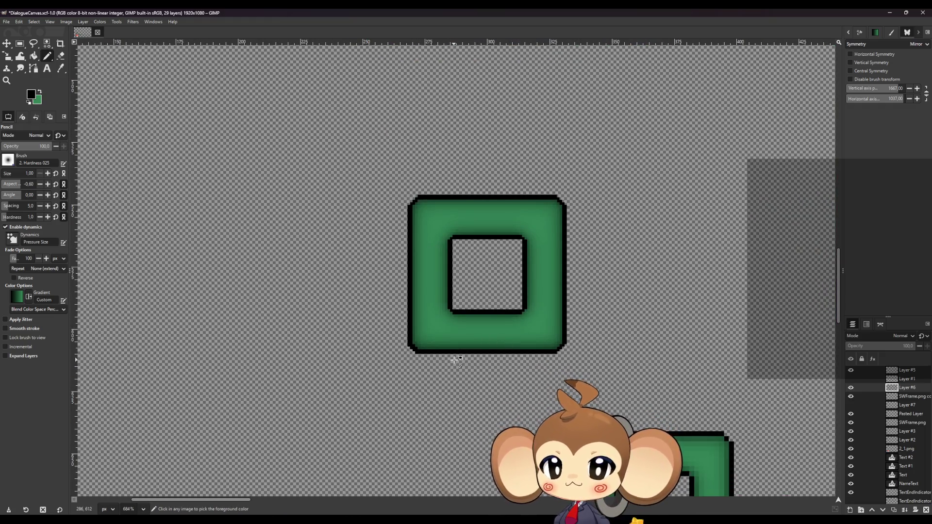
- Paint two inner corner pixels black and erase two surplus outer black pixels
ctrl+scroll(449, 369, up, 6)
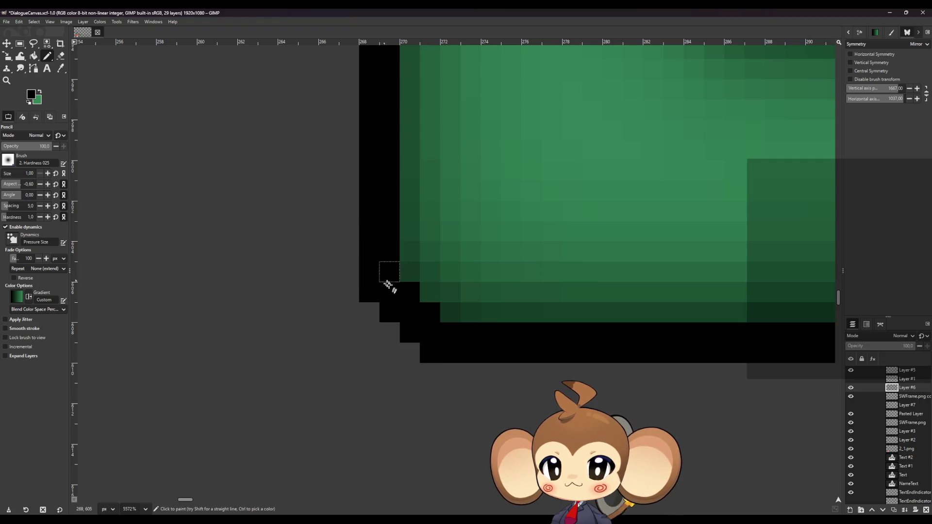
click(409, 268)
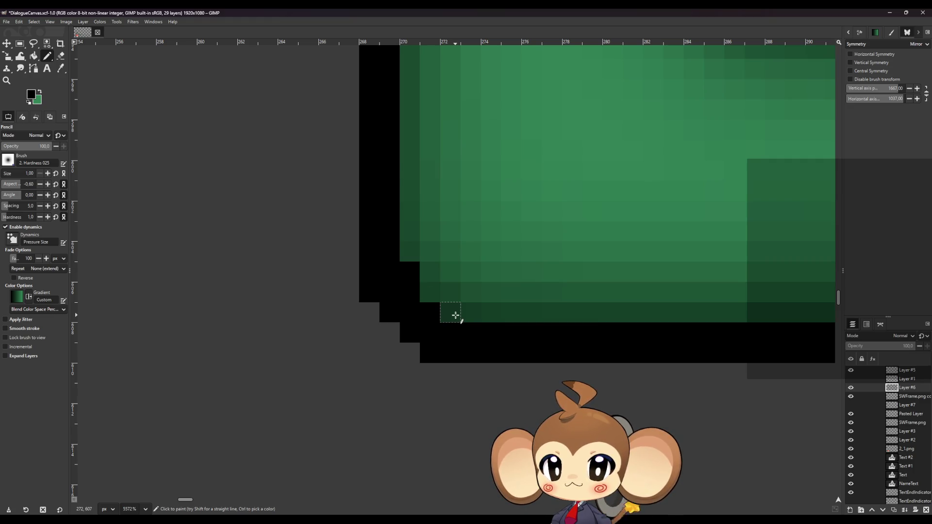
click(450, 312)
click(61, 56)
click(369, 291)
click(430, 353)
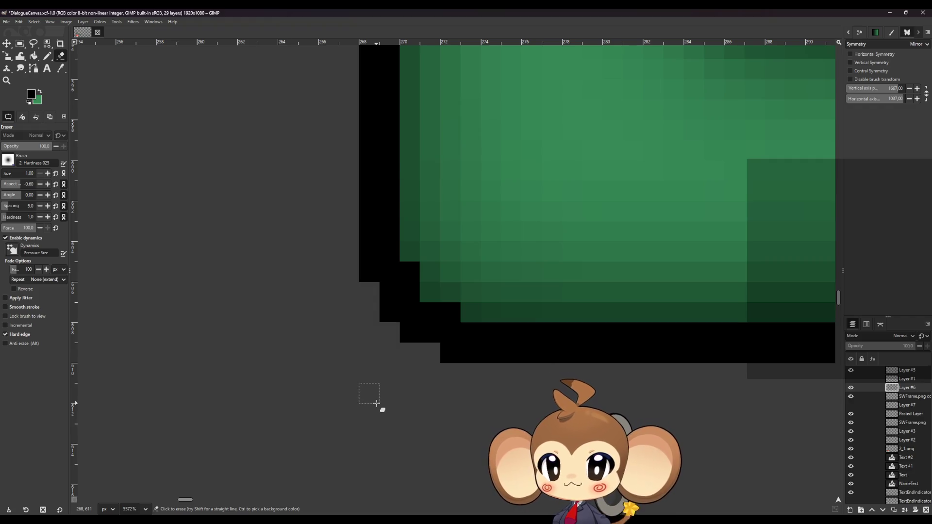
- Blacken two more green edge pixels and erase two more surplus outline pixels
click(52, 56)
click(409, 253)
click(471, 314)
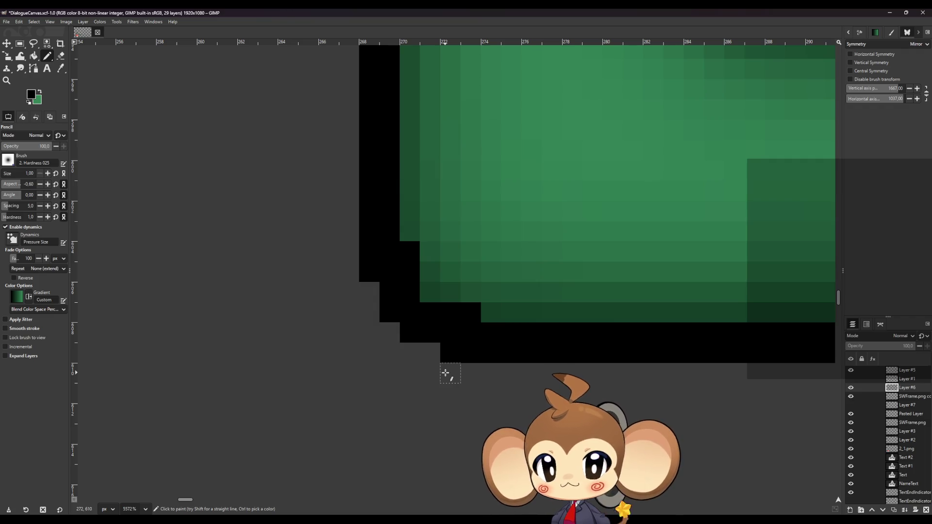
click(60, 56)
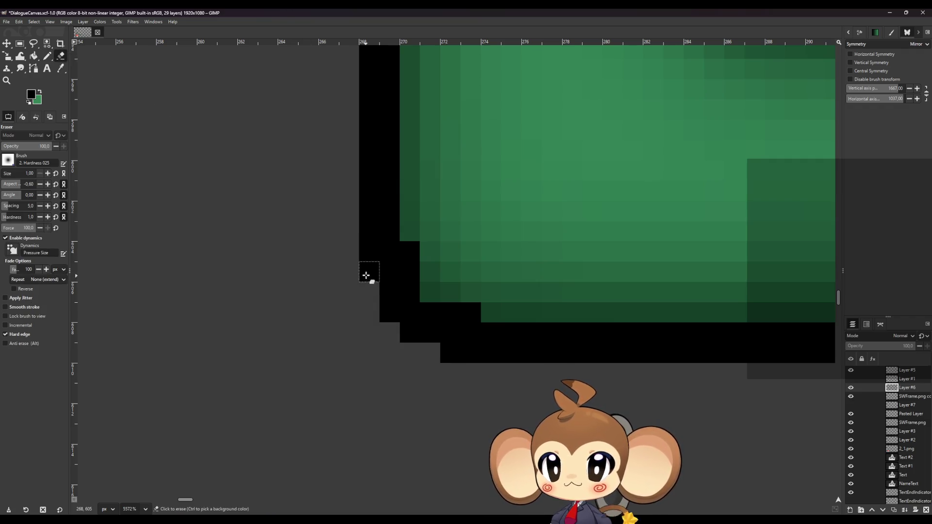
click(369, 272)
click(450, 353)
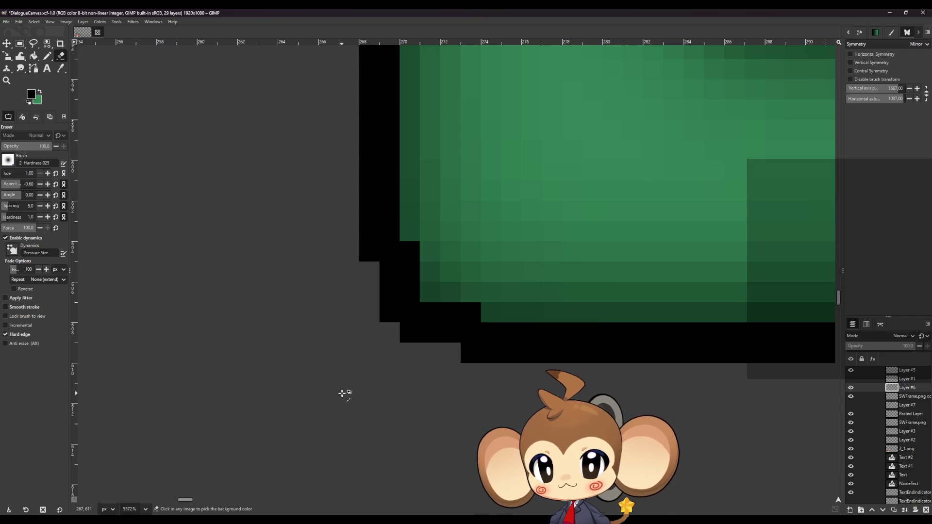
ctrl+scroll(349, 399, down, 6)
ctrl+scroll(344, 410, down, 1)
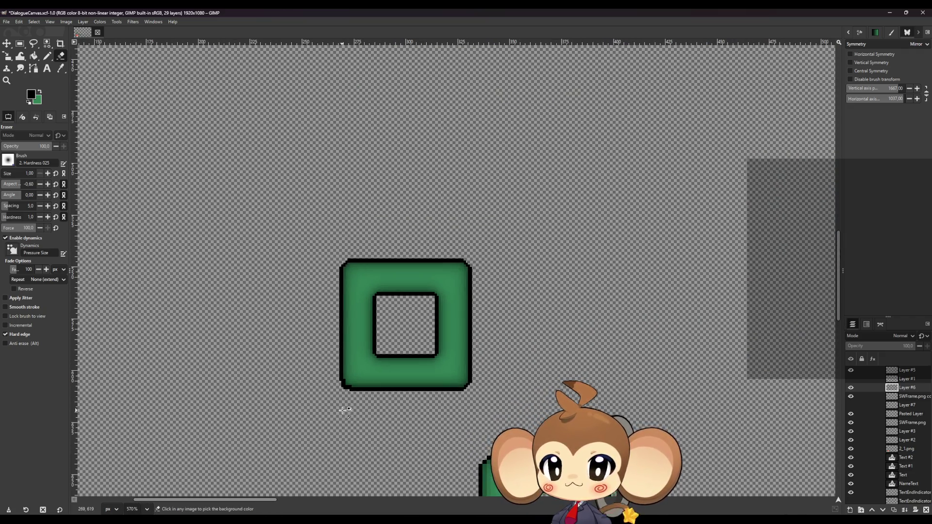
- Zoom into the bottom-left corner and erase one black pixel from the outline step
ctrl+scroll(346, 409, down, 3)
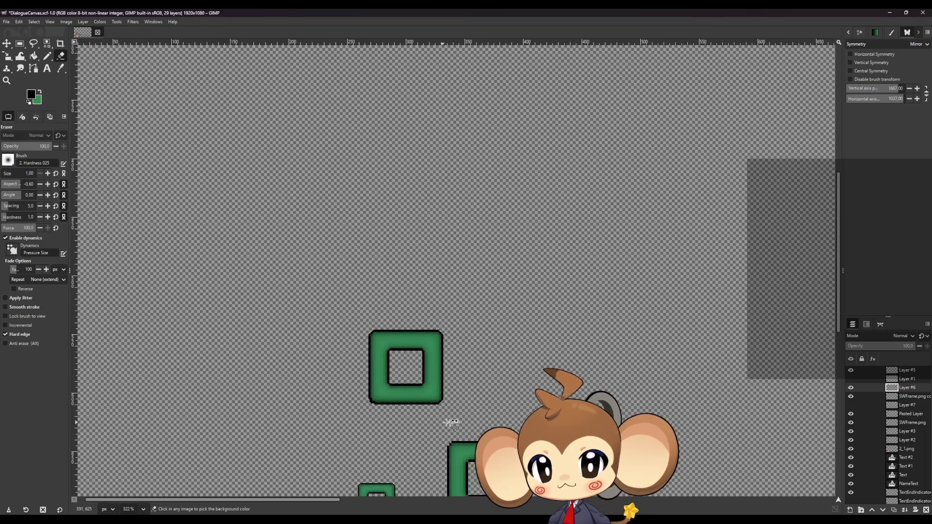
ctrl+scroll(464, 424, up, 3)
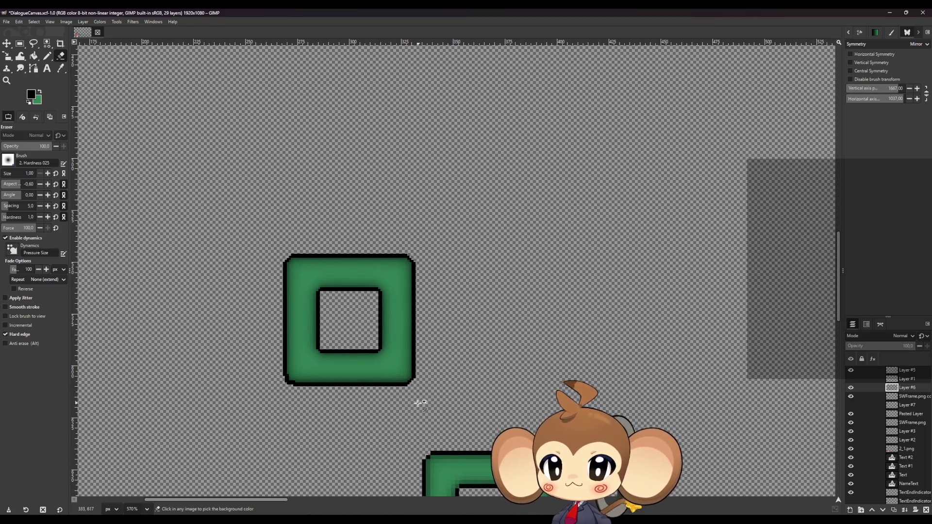
ctrl+scroll(274, 399, up, 7)
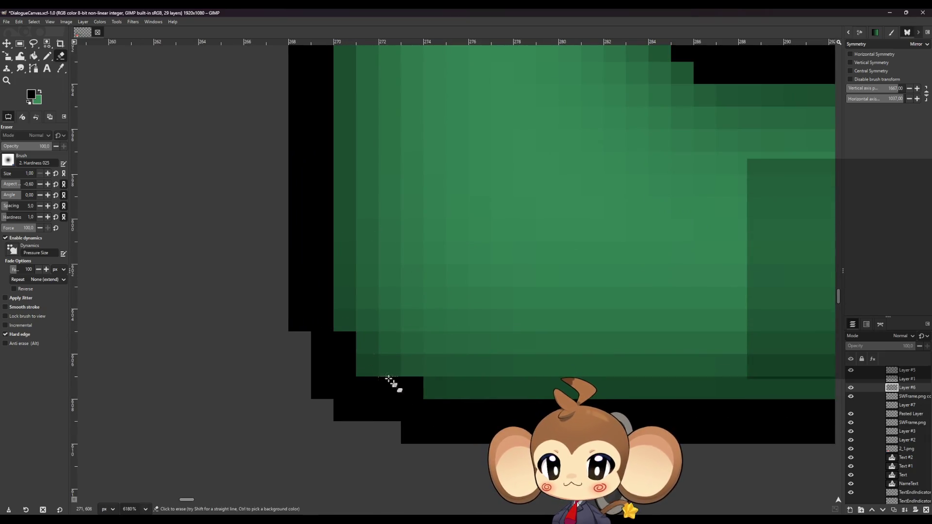
click(412, 388)
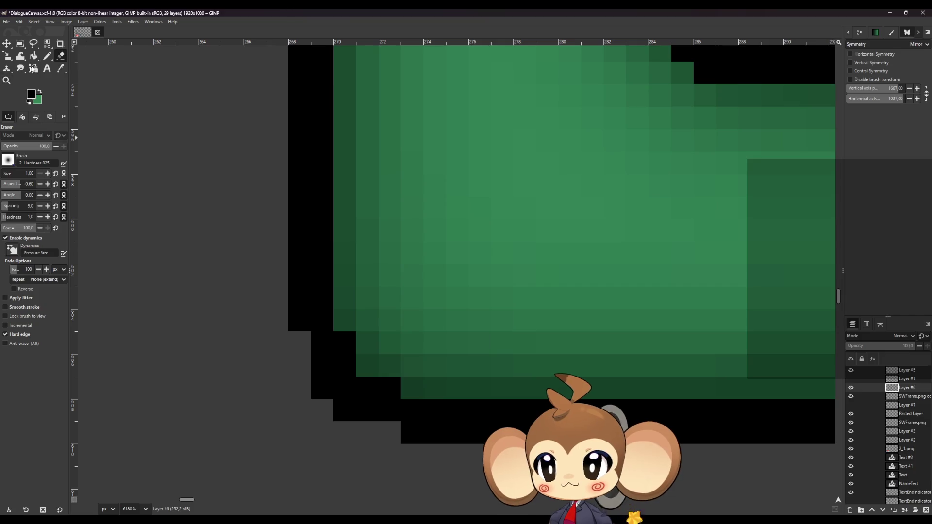
- Paint the transparent corner pixel black with the Pencil, then return to the Eraser
click(47, 55)
click(299, 342)
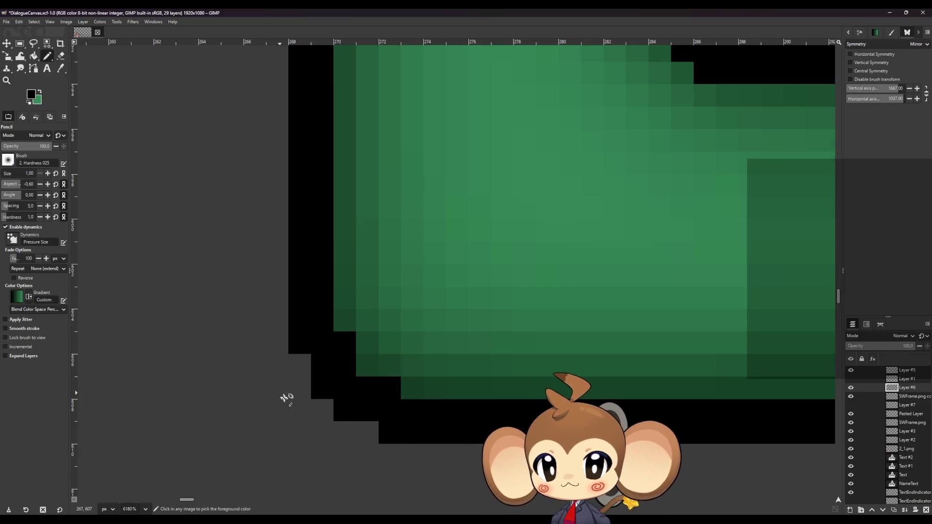
ctrl+scroll(285, 396, down, 8)
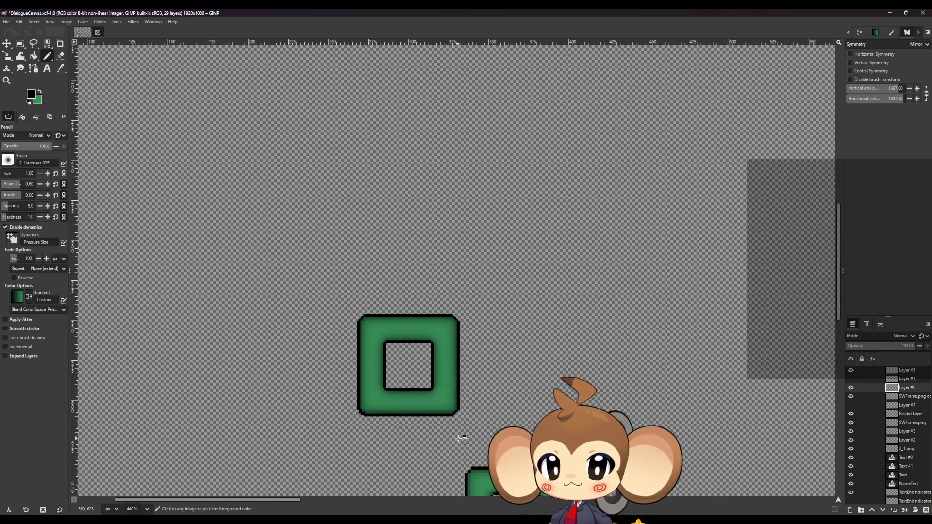
ctrl+scroll(436, 436, up, 1)
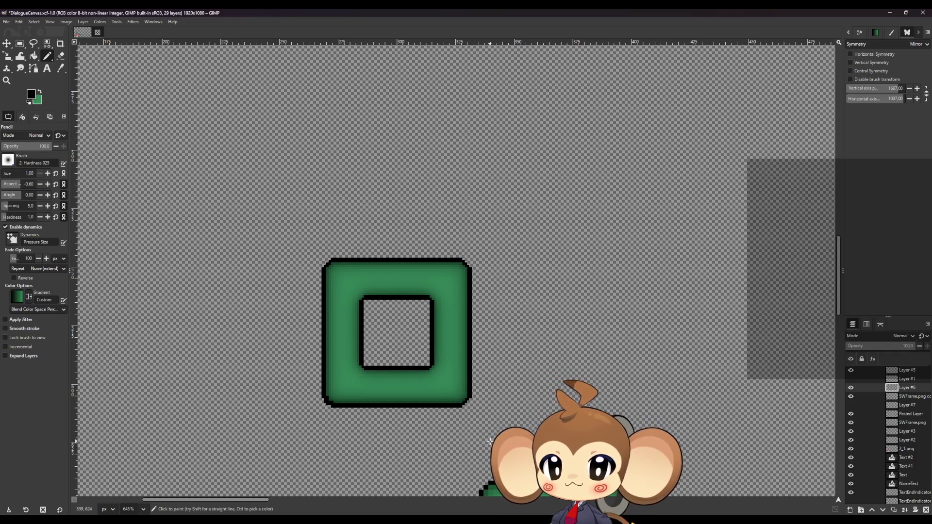
ctrl+scroll(316, 412, up, 6)
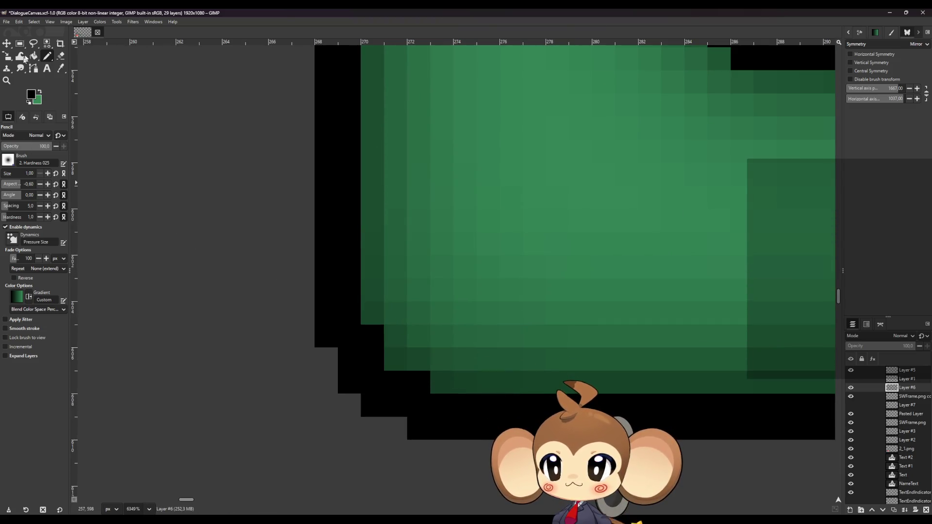
click(60, 55)
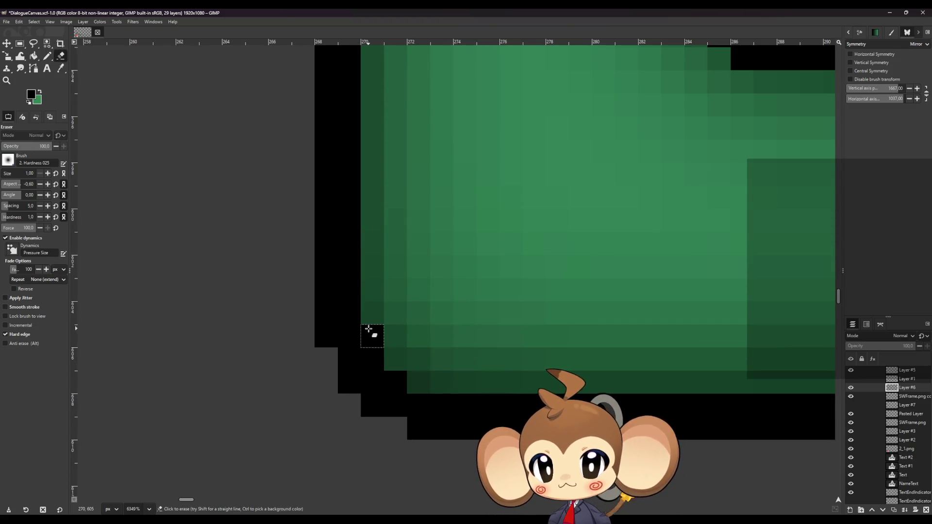
ctrl+scroll(243, 367, down, 2)
ctrl+scroll(243, 368, down, 5)
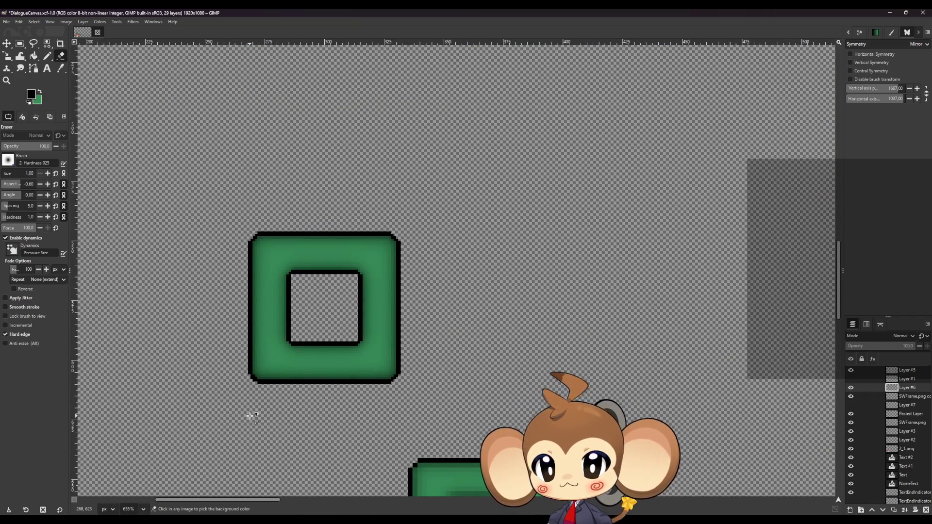
- Erase the extra black step pixels sticking out at the outline corner
ctrl+scroll(251, 416, up, 3)
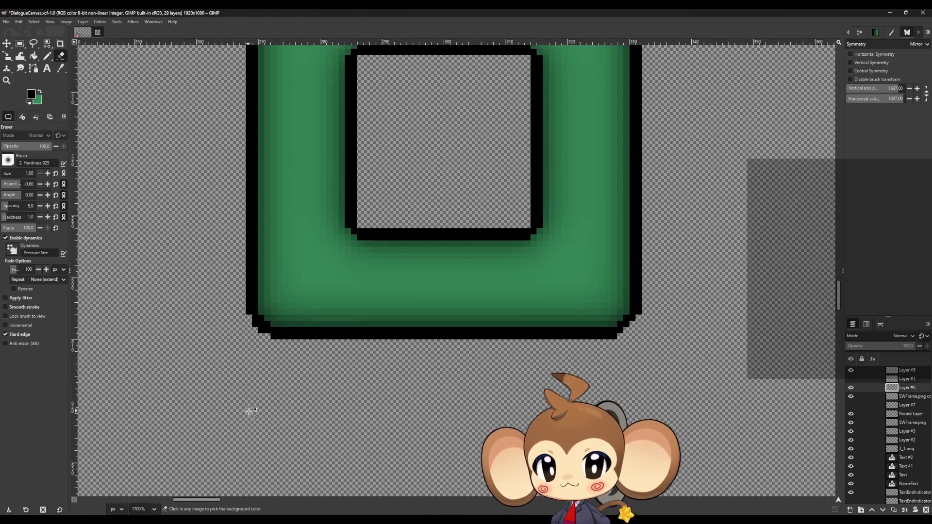
ctrl+scroll(529, 340, up, 1)
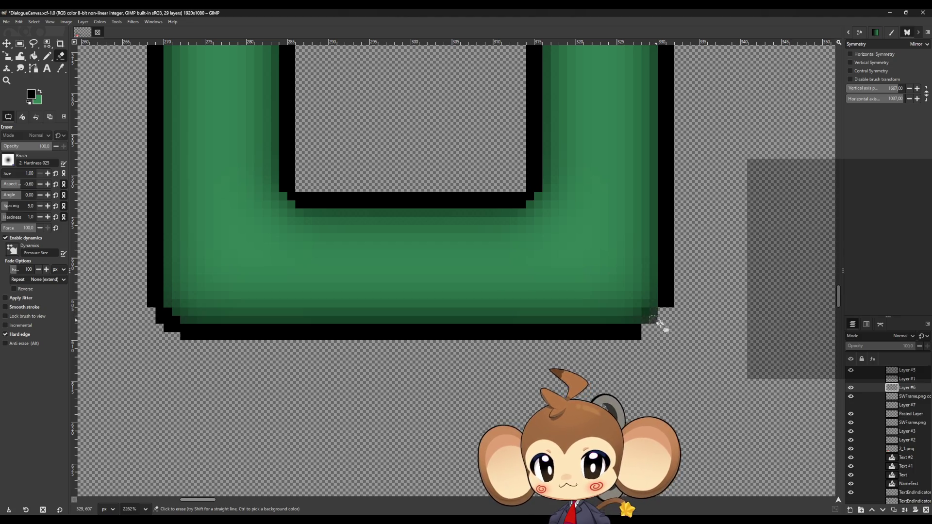
scroll(663, 321, up, 10)
drag(664, 339, 646, 328)
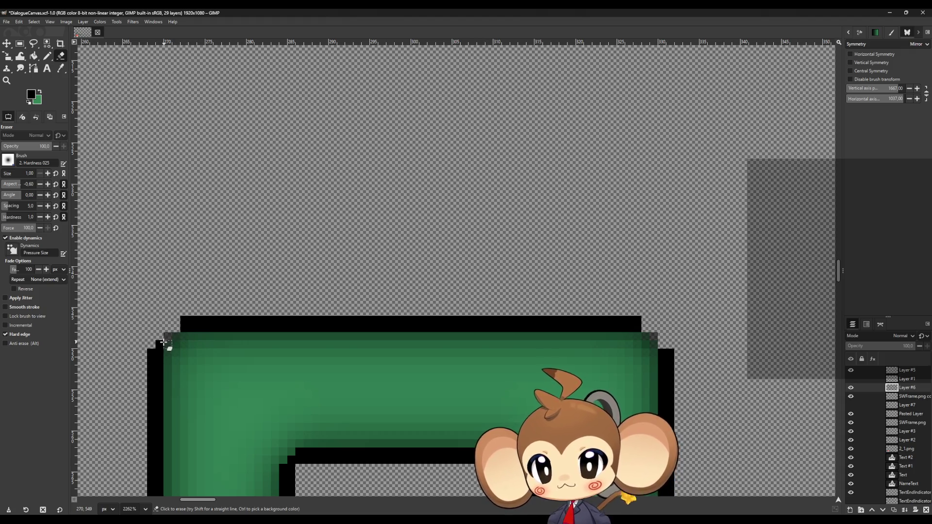
scroll(179, 331, down, 15)
scroll(143, 279, up, 1)
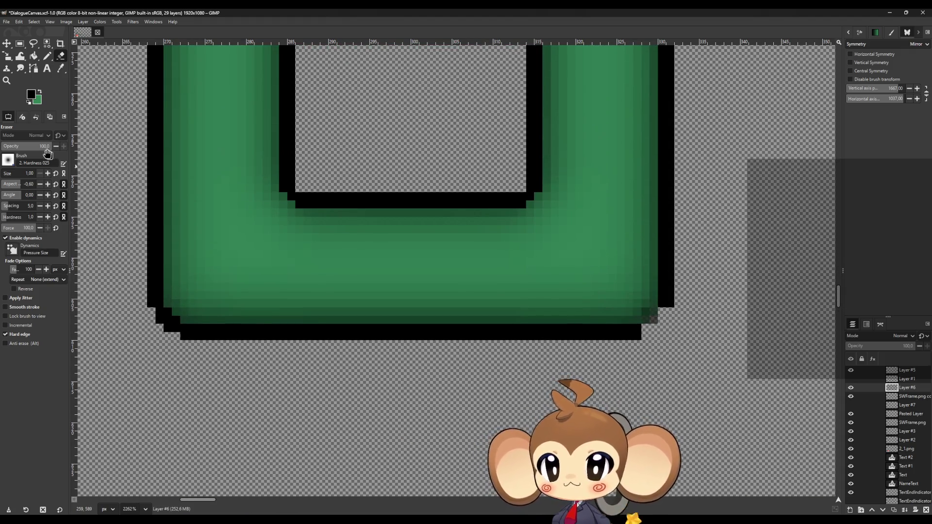
click(47, 56)
scroll(177, 186, up, 14)
scroll(145, 286, up, 4)
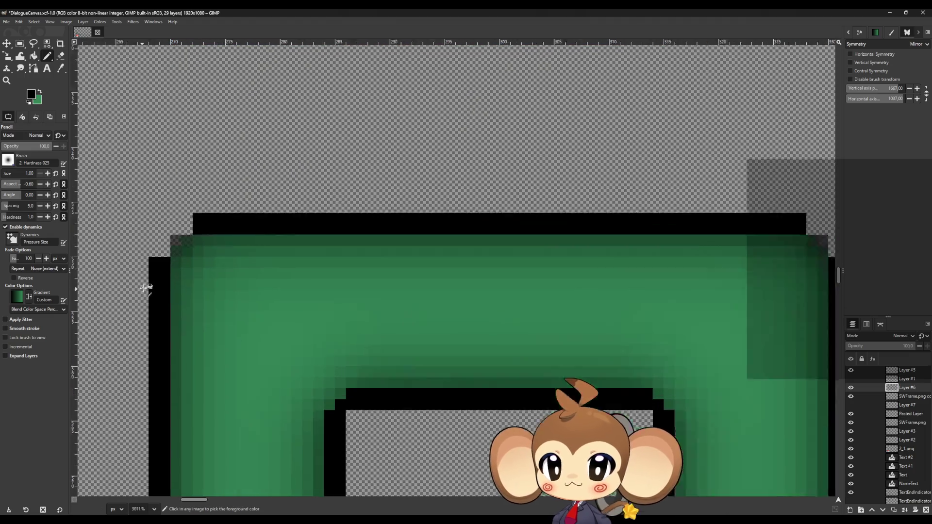
- Paint black pixels along the top-left outer corner step
drag(183, 262, 206, 251)
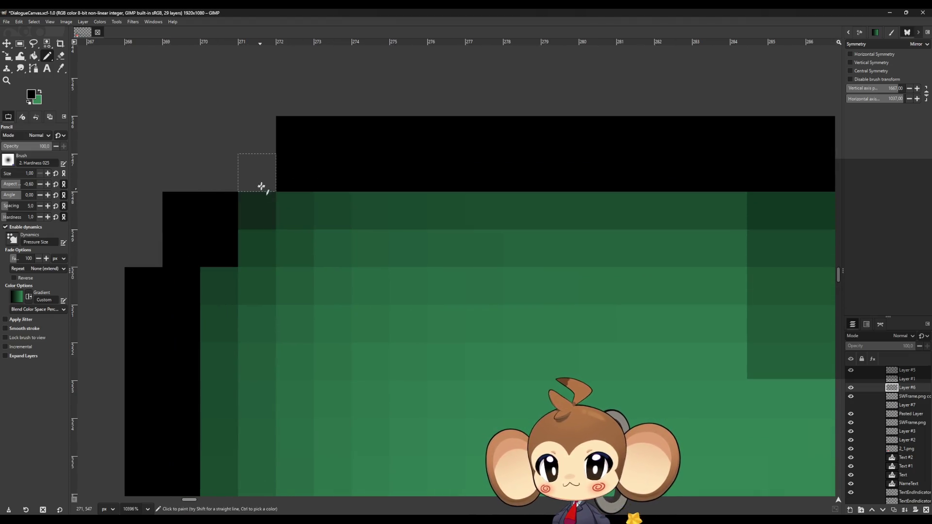
mouse_move(259, 178)
mouse_down()
mouse_move(225, 187)
mouse_move(229, 212)
mouse_up()
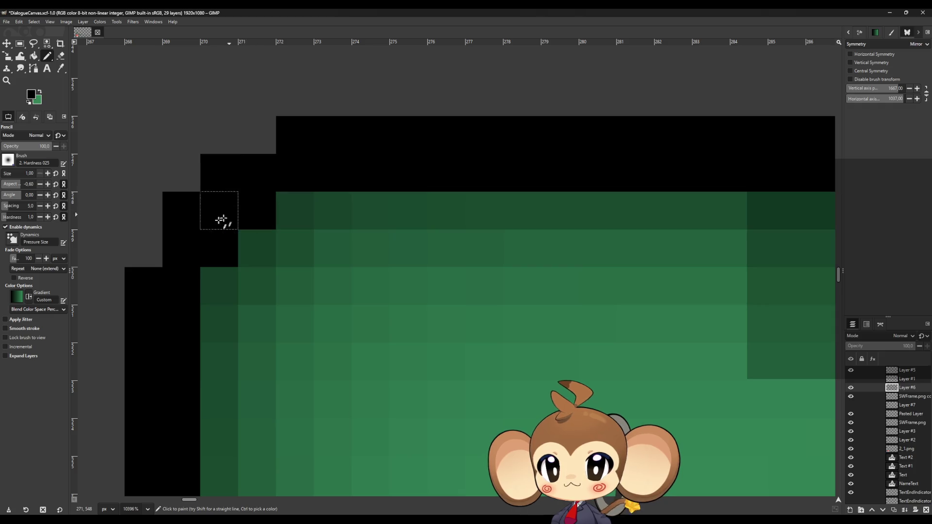
scroll(229, 212, down, 5)
scroll(824, 235, right, 5)
scroll(823, 234, up, 4)
- Fill in black pixels along the top-right outer corner step
mouse_move(722, 210)
mouse_down()
mouse_move(755, 214)
mouse_move(774, 290)
mouse_move(805, 270)
mouse_up()
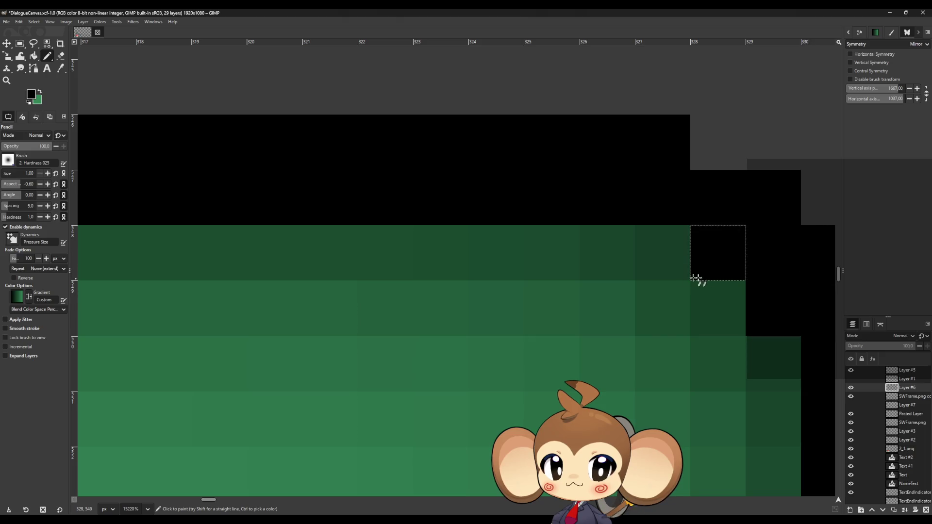
scroll(679, 276, down, 8)
scroll(622, 289, down, 15)
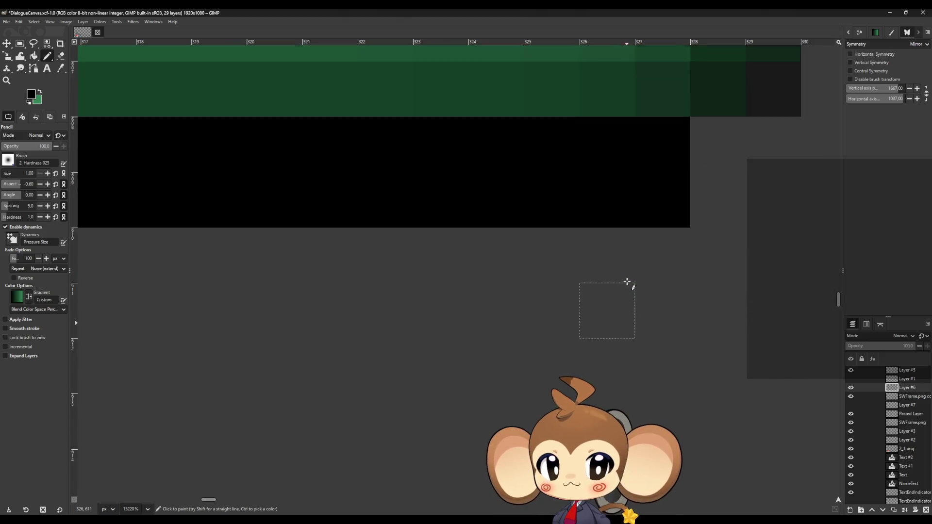
scroll(737, 201, up, 2)
mouse_move(804, 208)
mouse_down()
mouse_move(811, 253)
mouse_move(763, 273)
mouse_move(720, 272)
mouse_move(737, 307)
mouse_up()
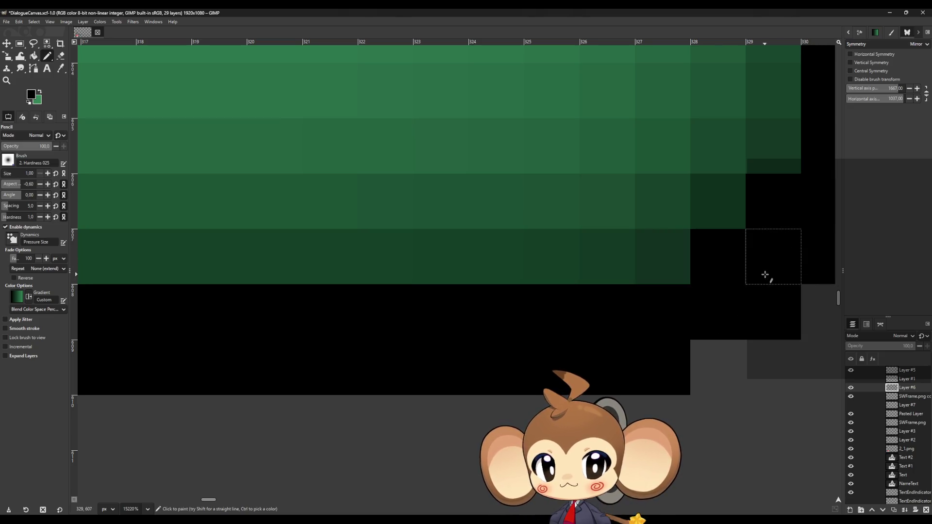
scroll(629, 304, down, 5)
scroll(214, 291, down, 4)
scroll(366, 297, up, 2)
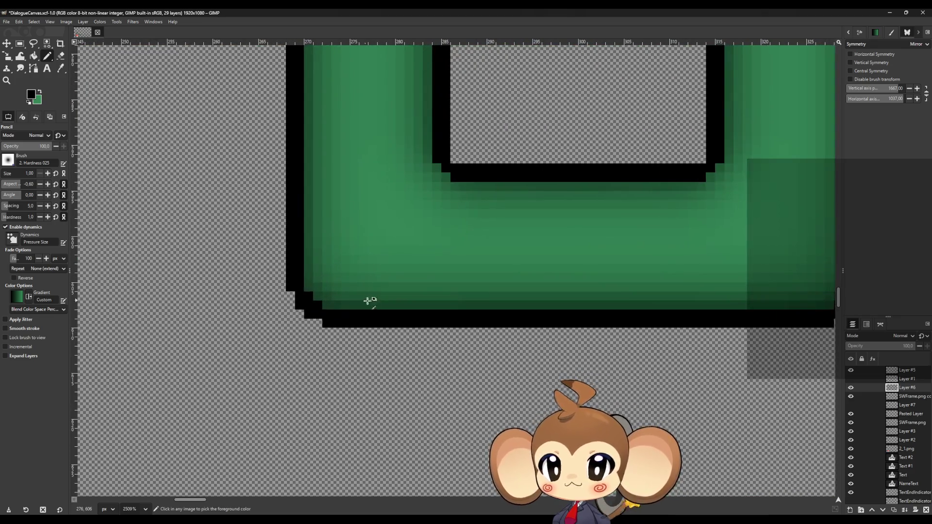
scroll(385, 304, down, 2)
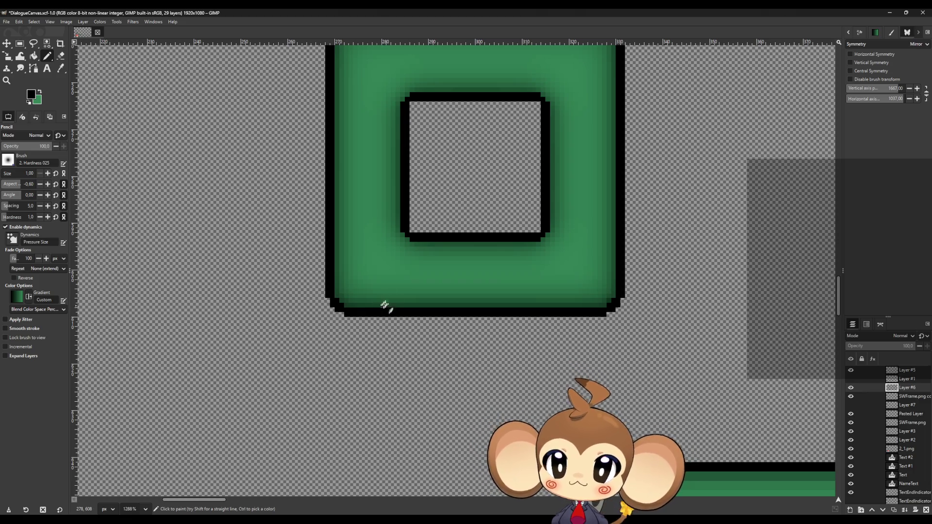
scroll(380, 307, up, 2)
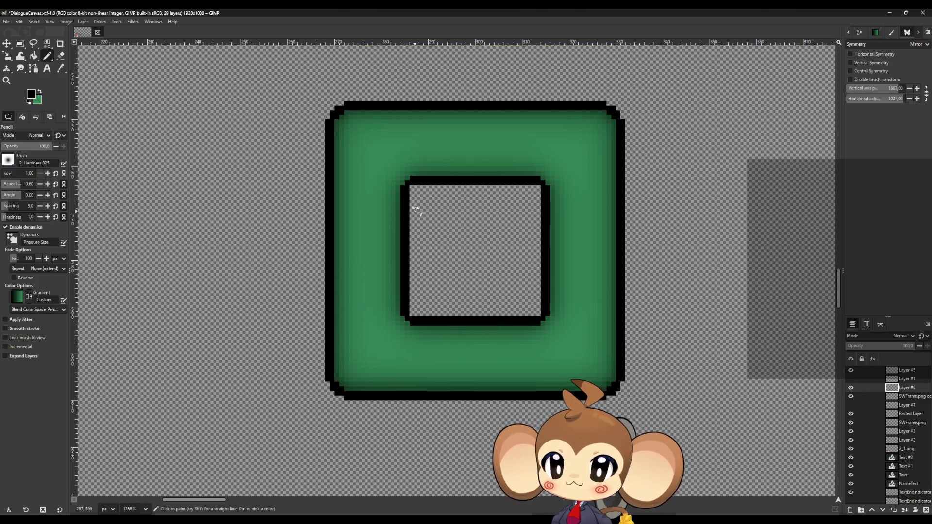
scroll(414, 194, up, 3)
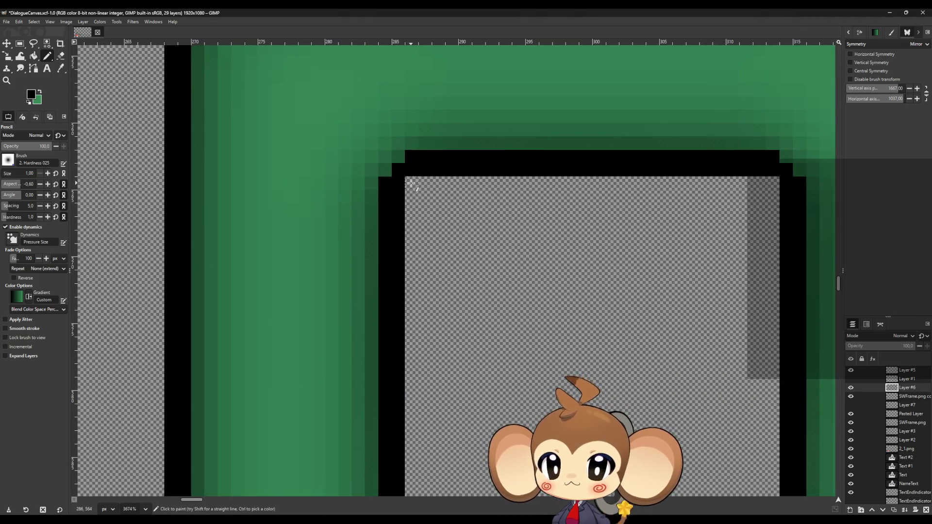
scroll(427, 277, down, 3)
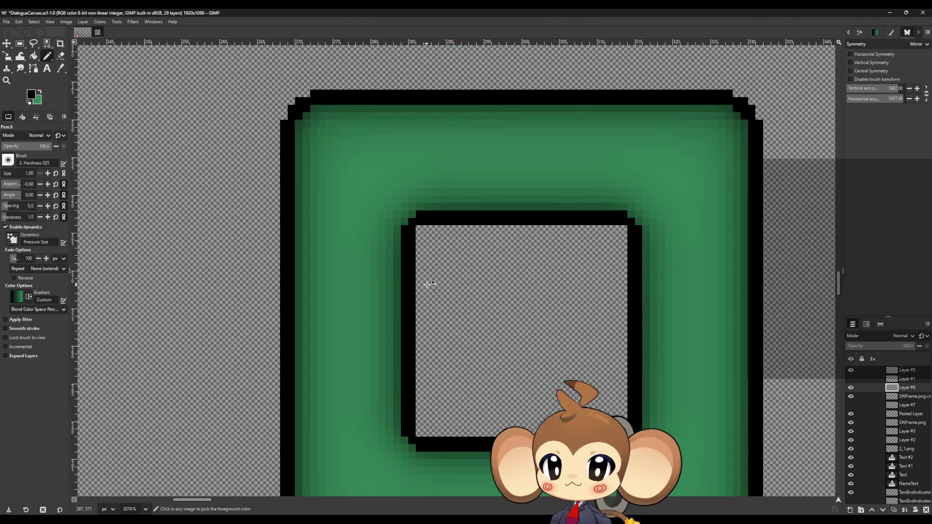
scroll(443, 410, up, 2)
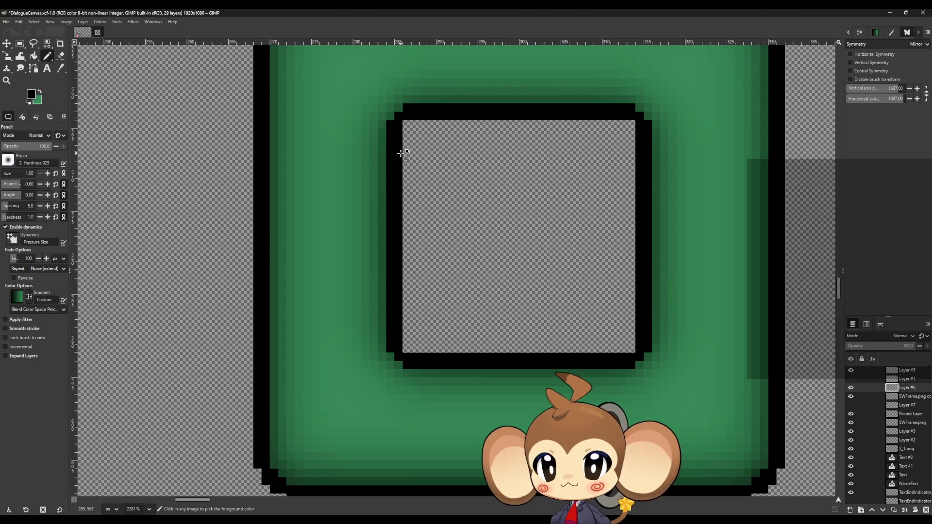
scroll(401, 153, up, 1)
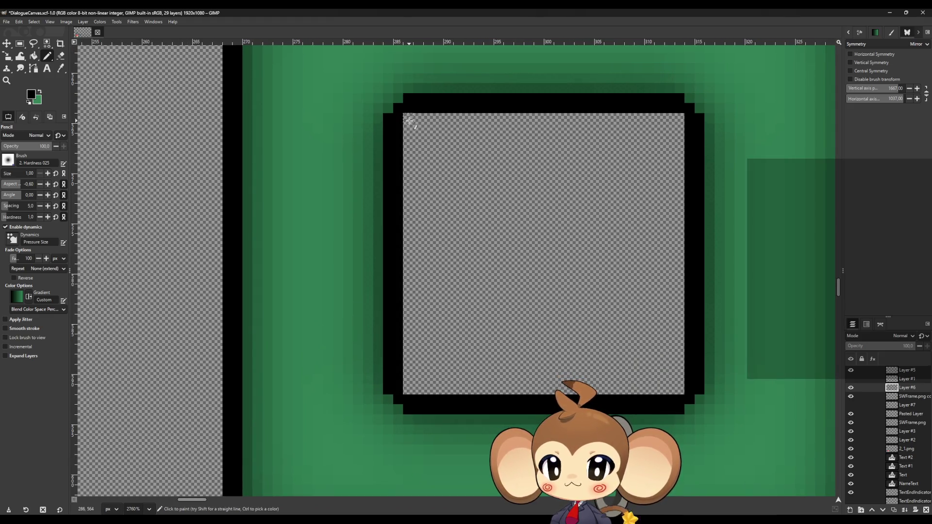
scroll(413, 114, up, 5)
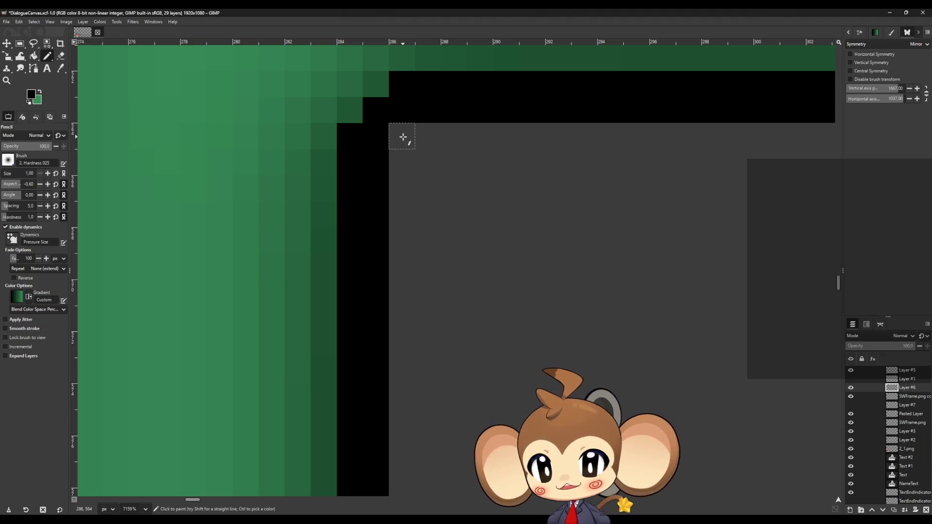
scroll(395, 127, down, 10)
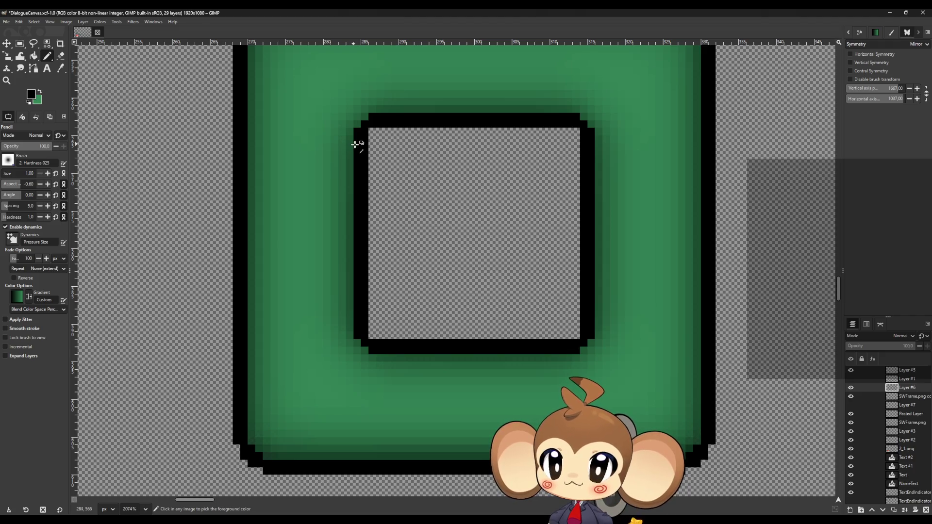
scroll(357, 145, up, 3)
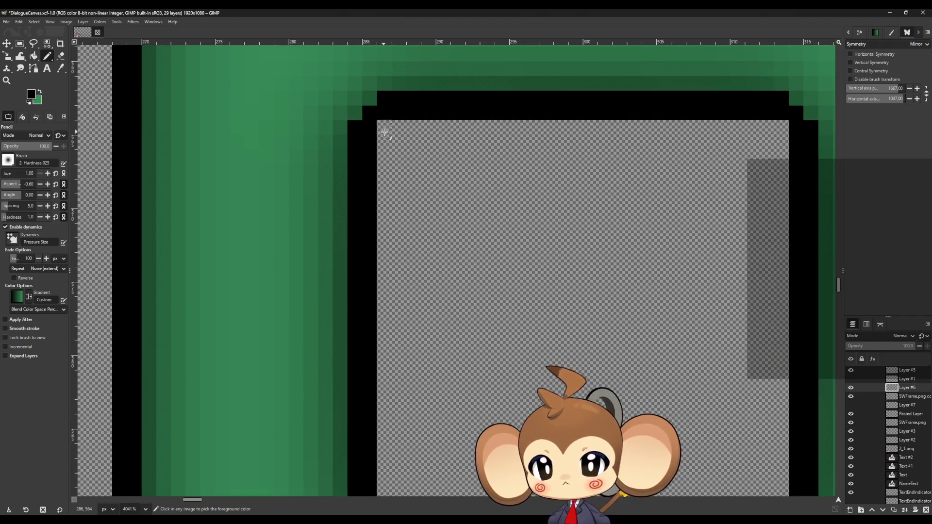
- Add a black pixel at each of the inner window's four corners
click(386, 132)
scroll(416, 197, down, 5)
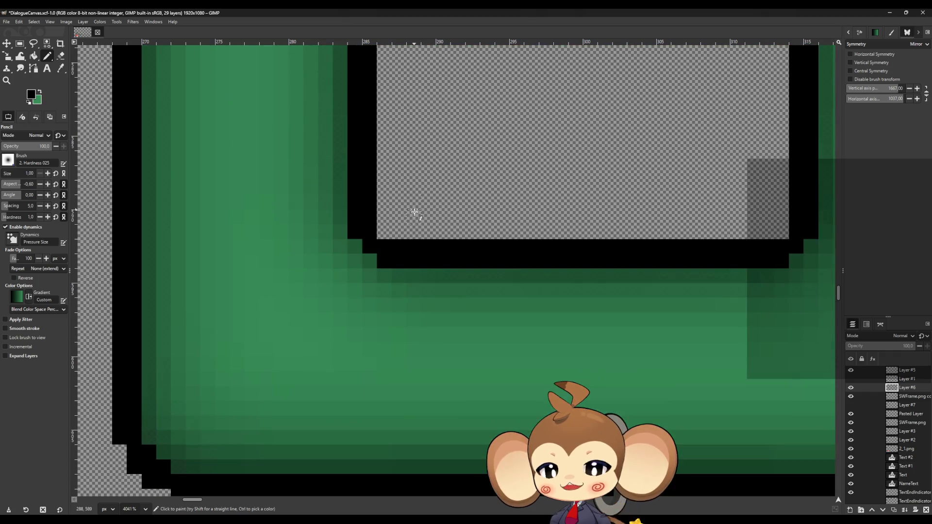
click(385, 231)
click(780, 232)
scroll(781, 232, up, 5)
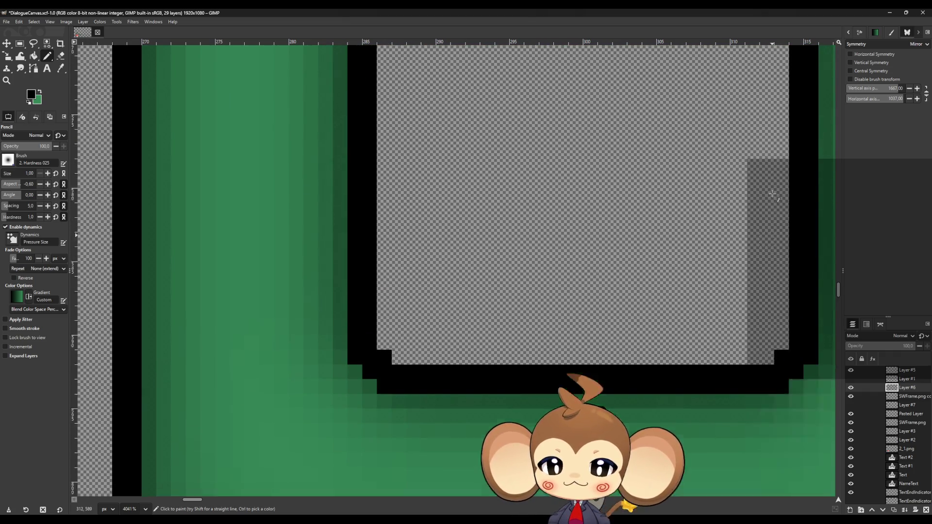
click(781, 170)
scroll(476, 211, down, 7)
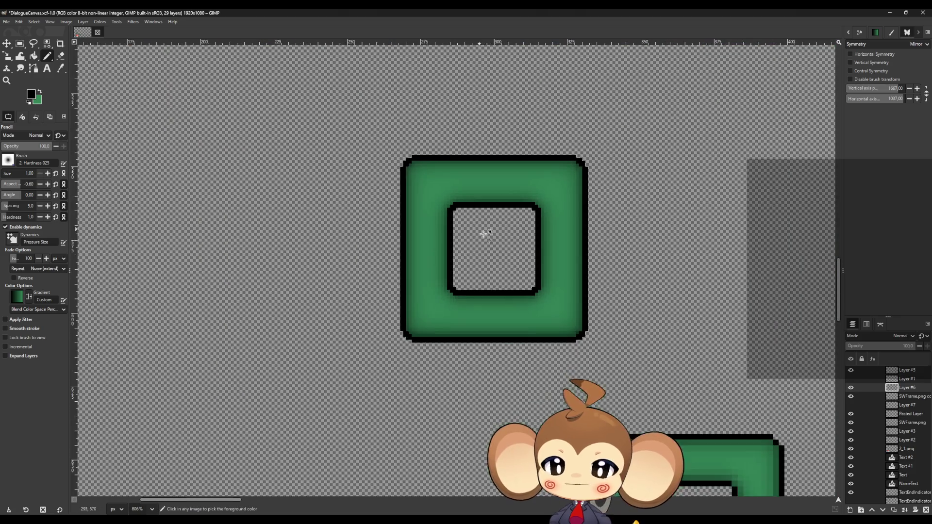
scroll(686, 290, up, 1)
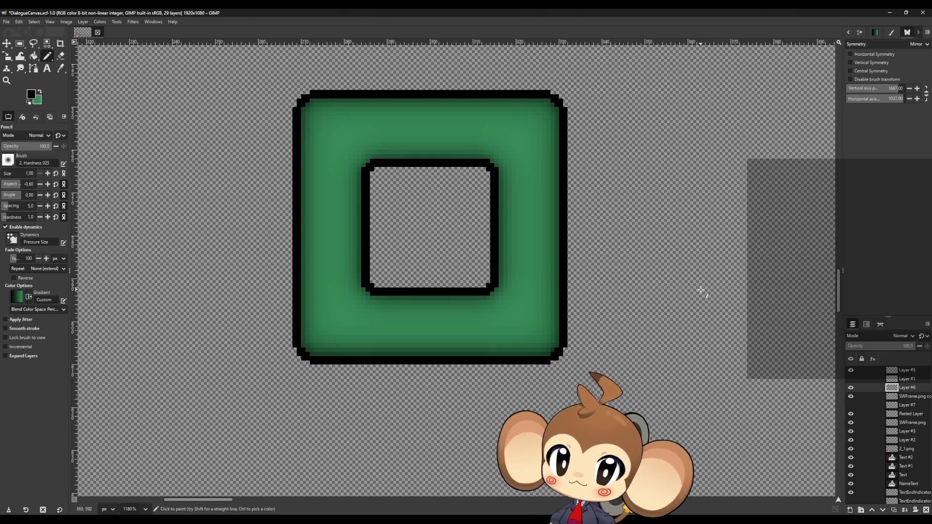
click(850, 405)
click(851, 405)
click(850, 405)
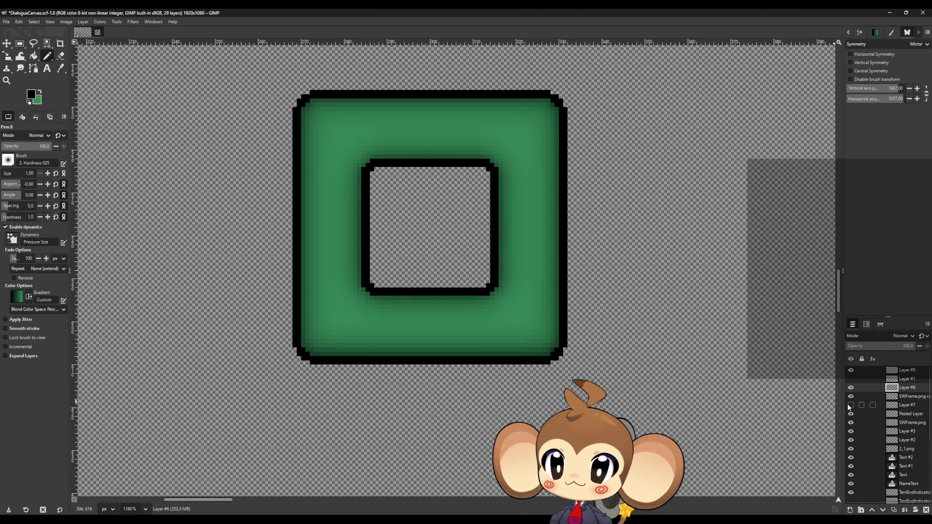
click(850, 405)
click(851, 388)
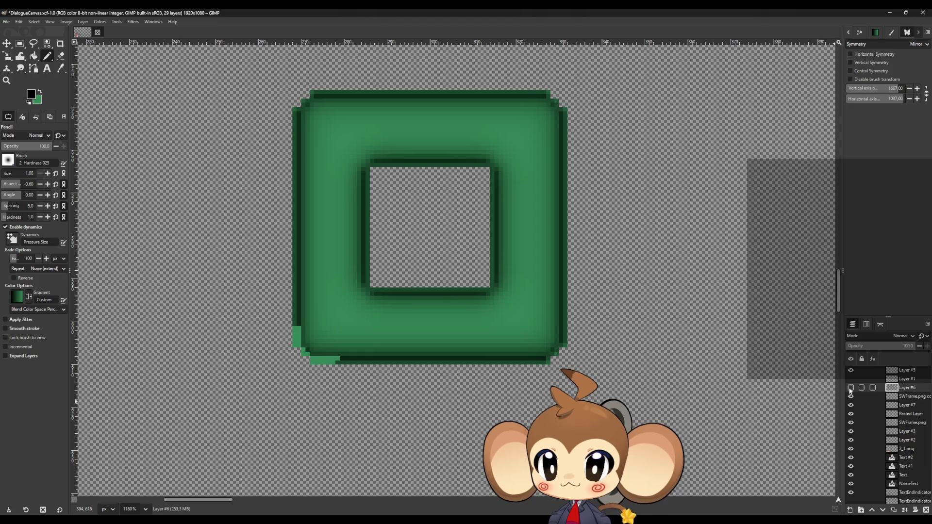
click(851, 388)
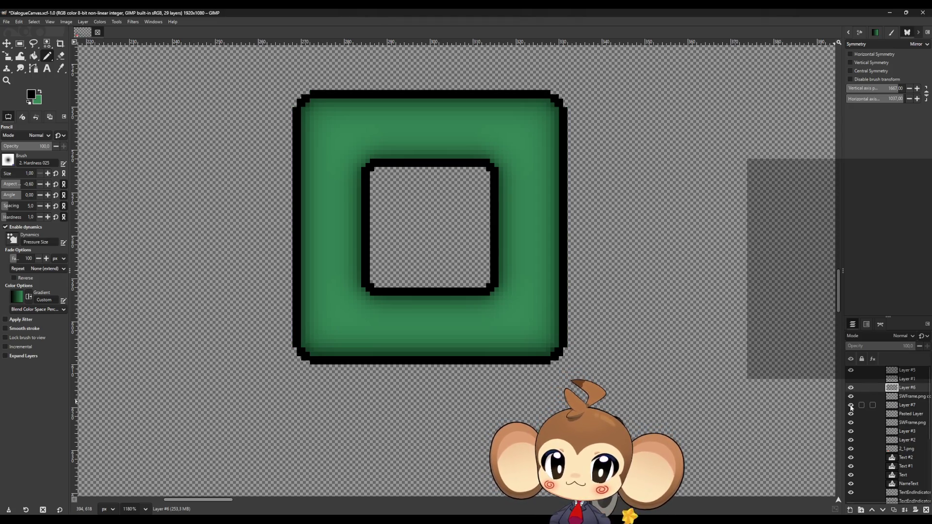
scroll(508, 396, down, 8)
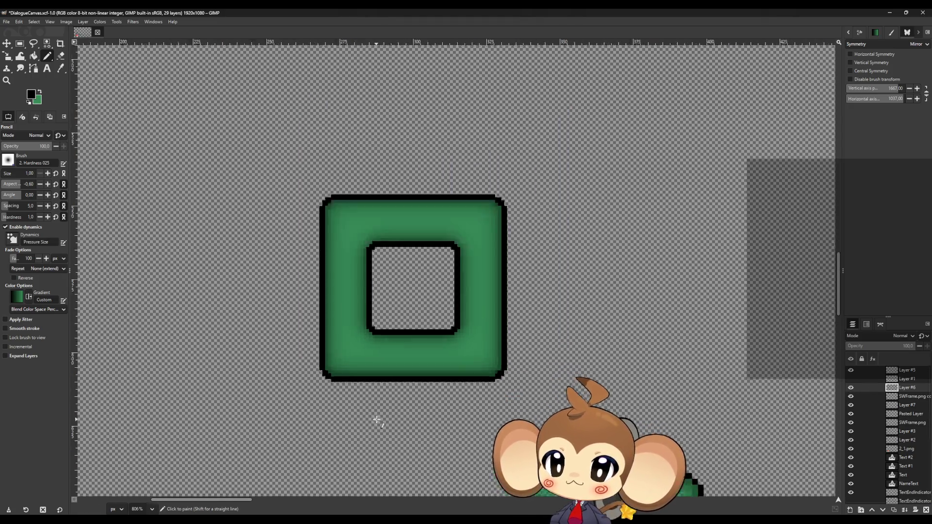
scroll(389, 485, up, 4)
scroll(388, 486, up, 1)
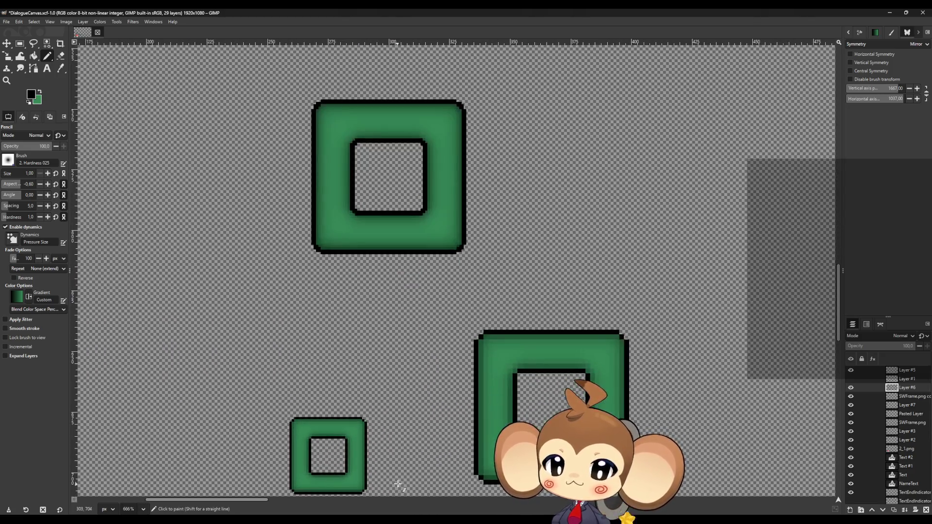
scroll(404, 471, down, 3)
scroll(414, 340, up, 3)
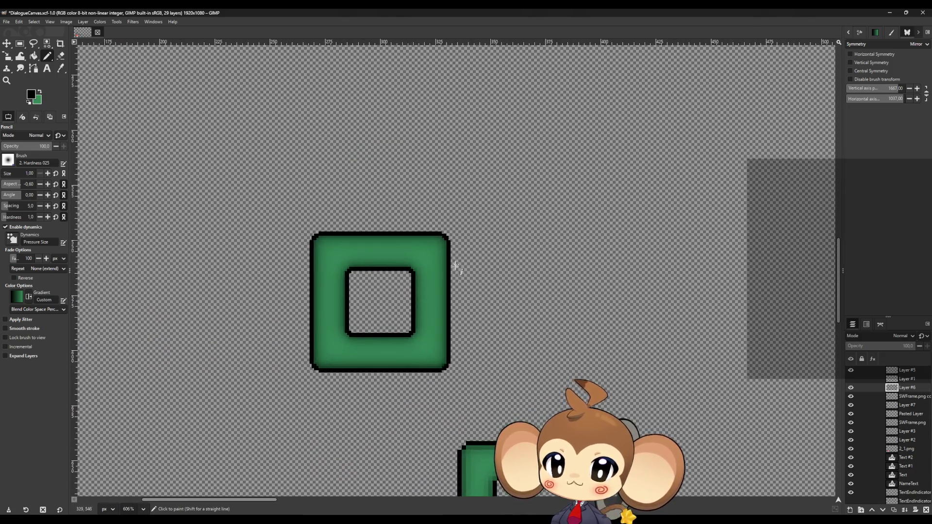
scroll(410, 327, up, 5)
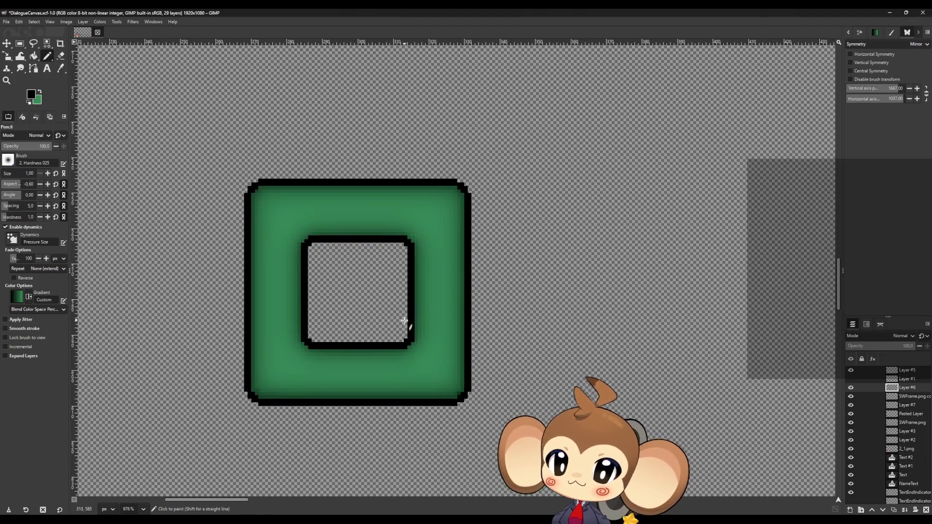
scroll(409, 333, down, 6)
scroll(427, 418, up, 2)
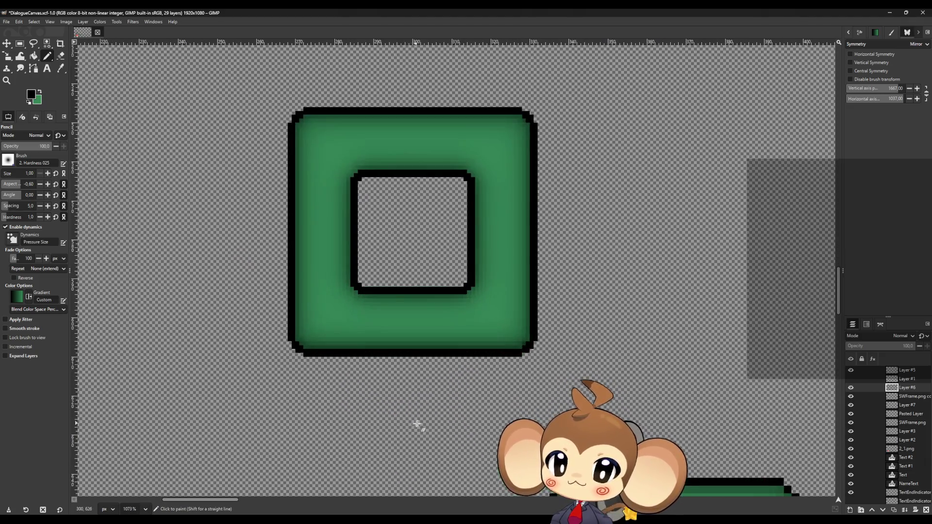
click(20, 43)
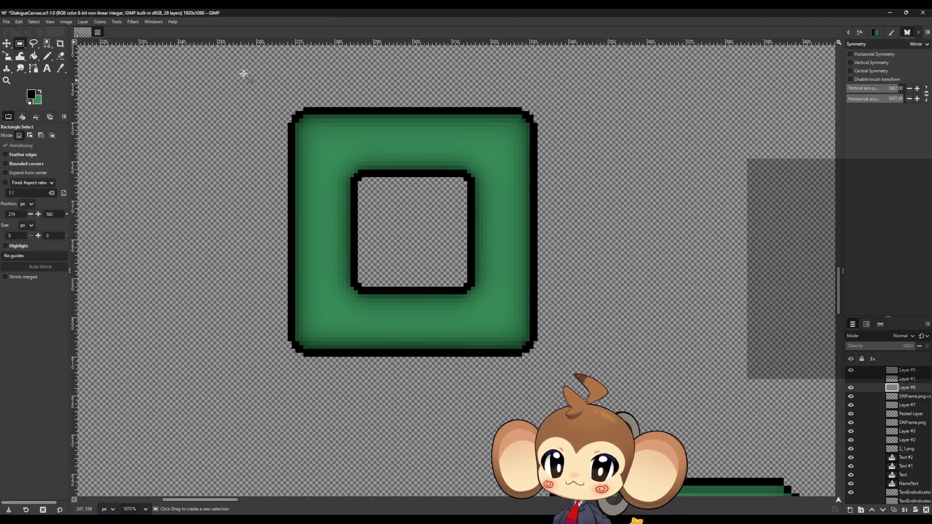
- Select the 64×64 square around the frame and crop the image to that selection
scroll(271, 97, up, 1)
mouse_move(297, 108)
mouse_down()
mouse_move(328, 129)
mouse_move(667, 483)
mouse_move(662, 472)
mouse_up()
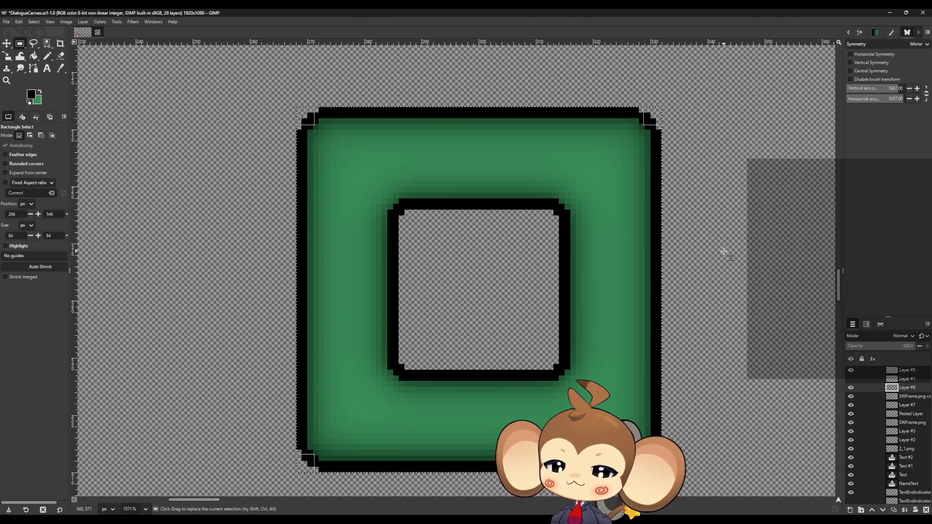
click(67, 22)
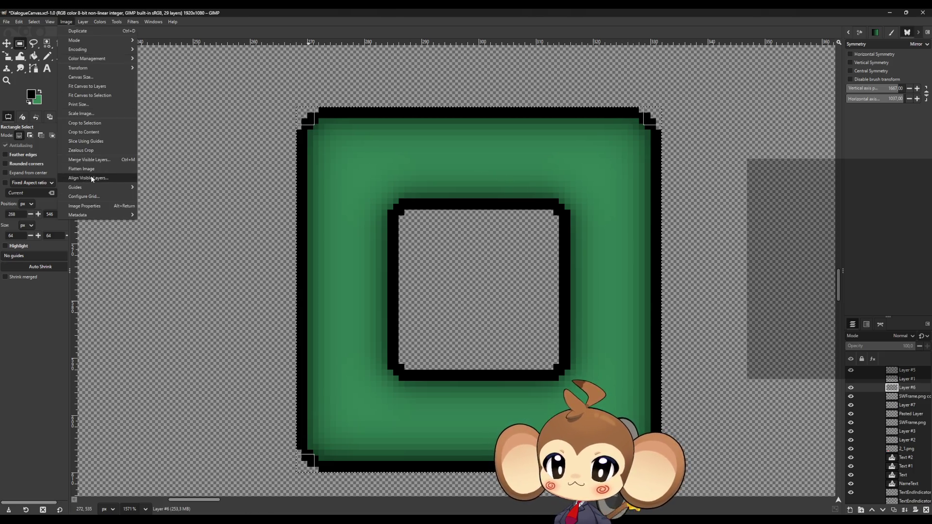
click(95, 124)
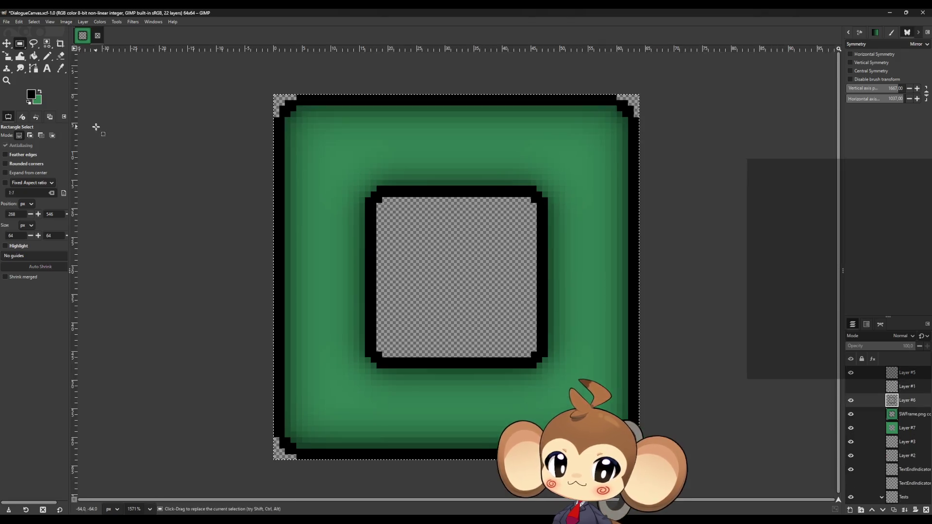
click(6, 21)
- Export the image as Frame64x64.png into the Elements folder with the default PNG settings
click(20, 122)
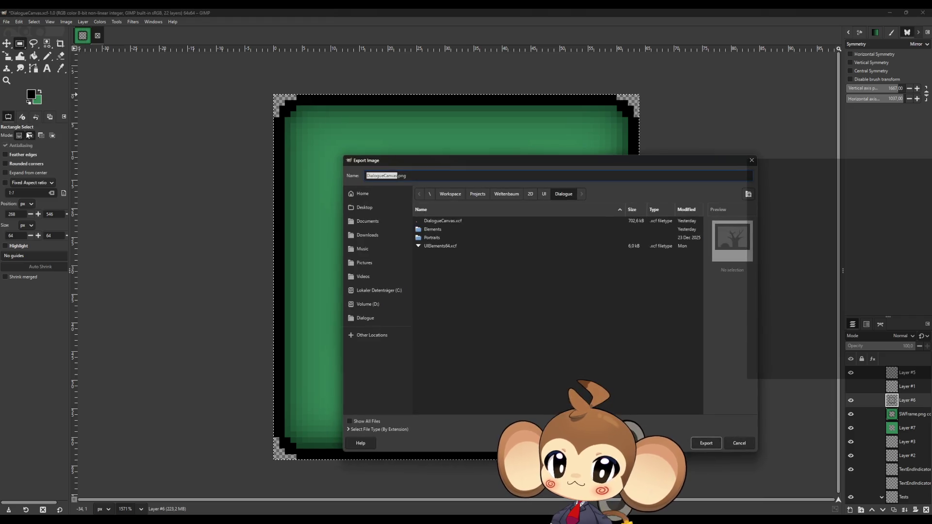
double_click(440, 229)
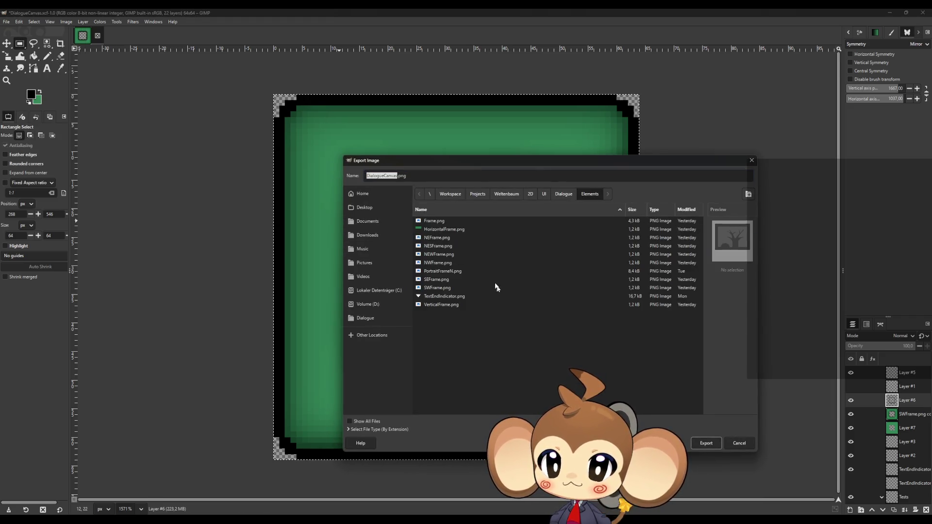
click(439, 221)
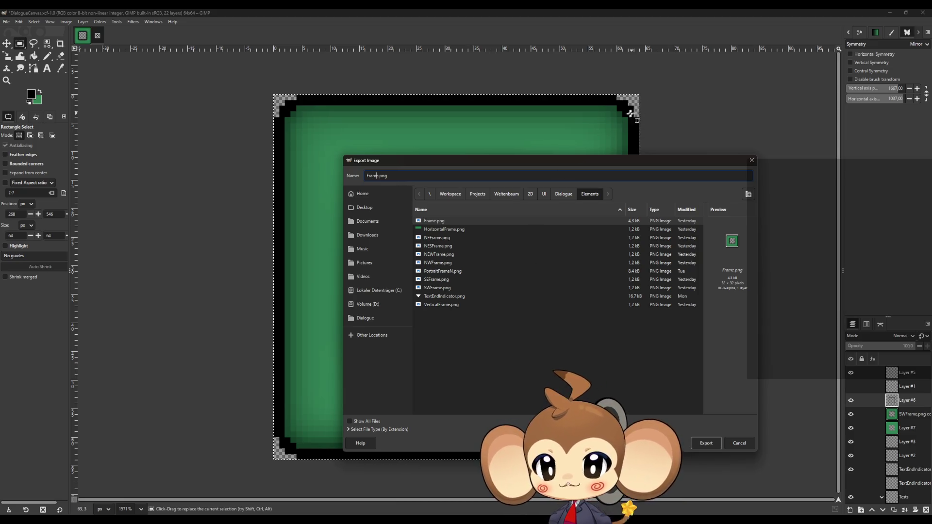
click(380, 176)
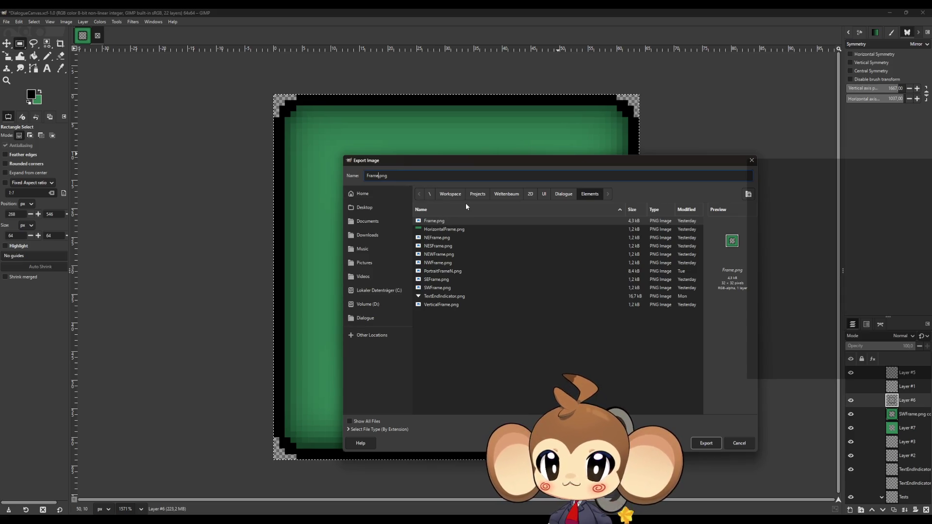
text(64)
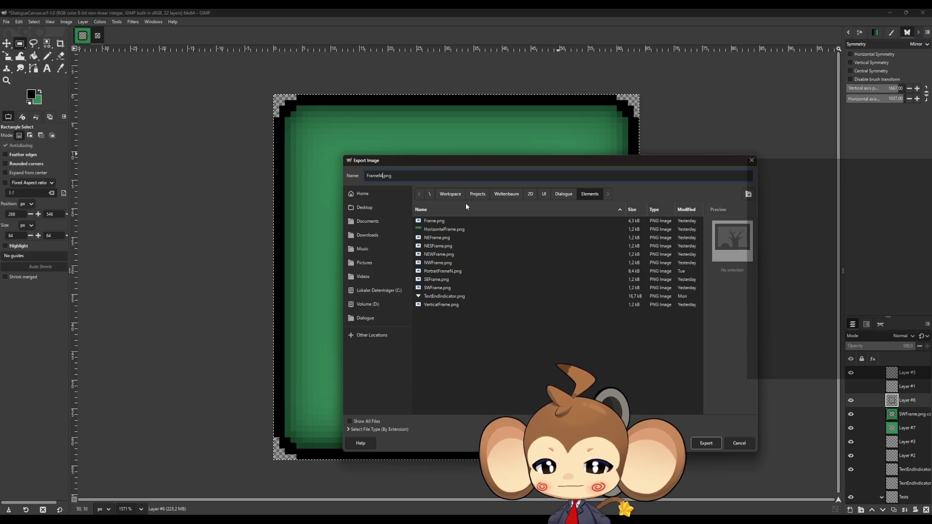
text(x64)
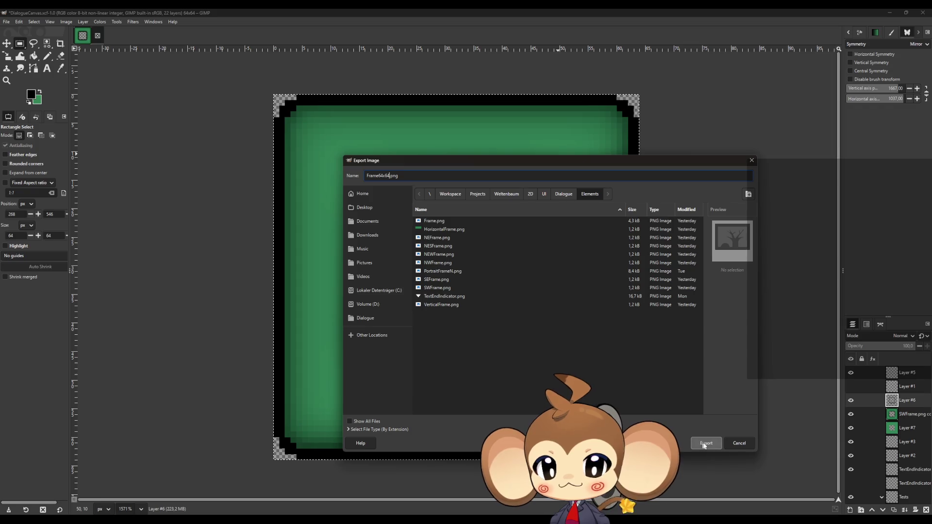
click(703, 444)
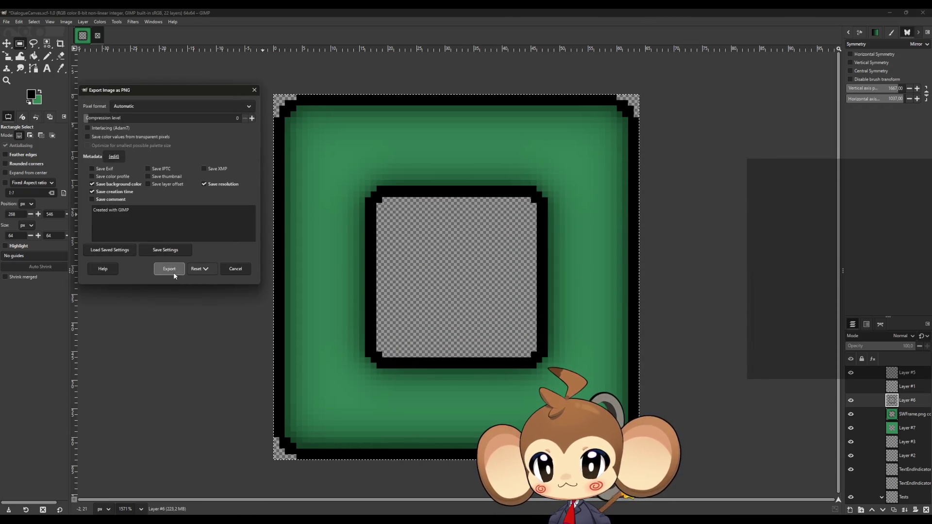
click(170, 268)
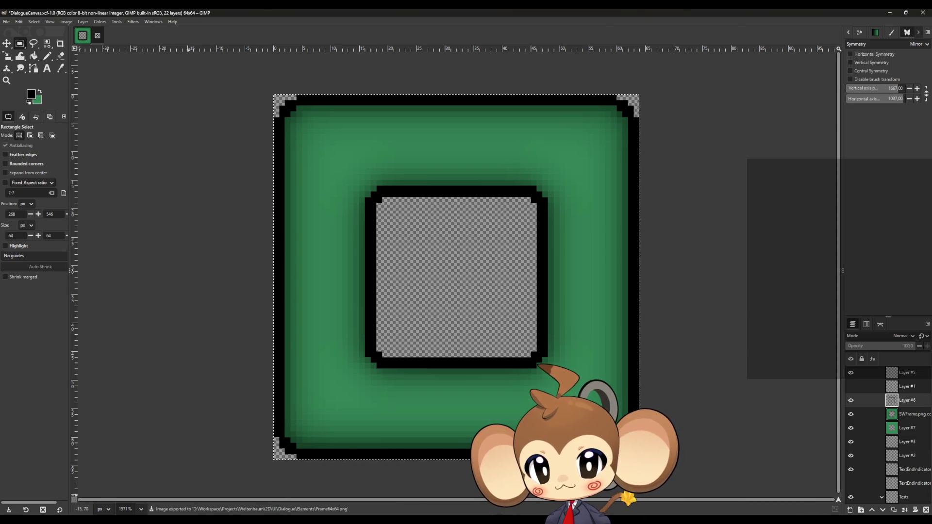
key(alt+Tab)
- With a slightly thicker Pencil, draw closed eyes, a wavy mouth, the head outline and the right ear
scroll(491, 169, down, 10)
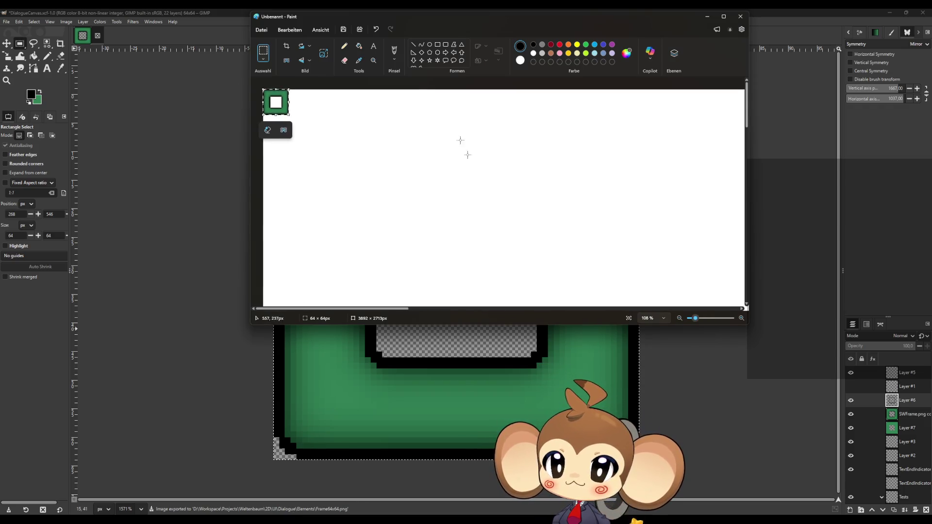
click(344, 45)
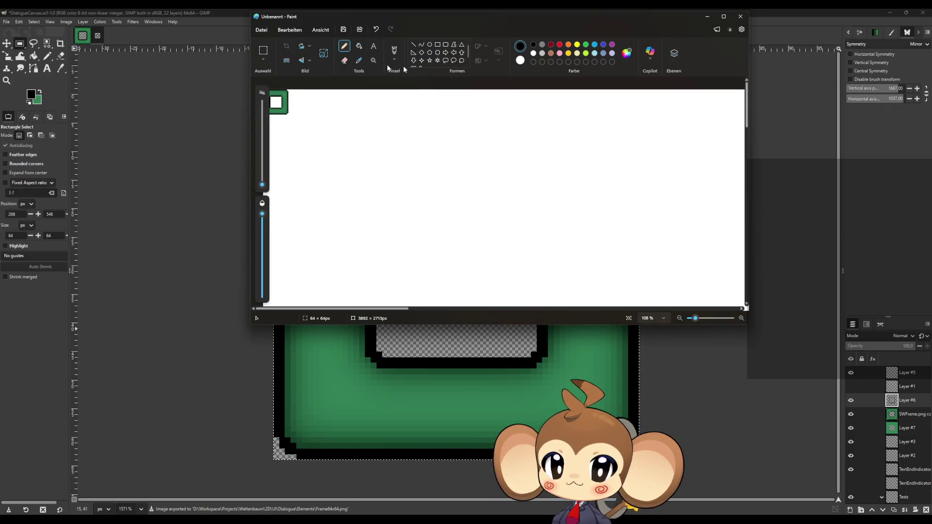
drag(265, 187, 262, 183)
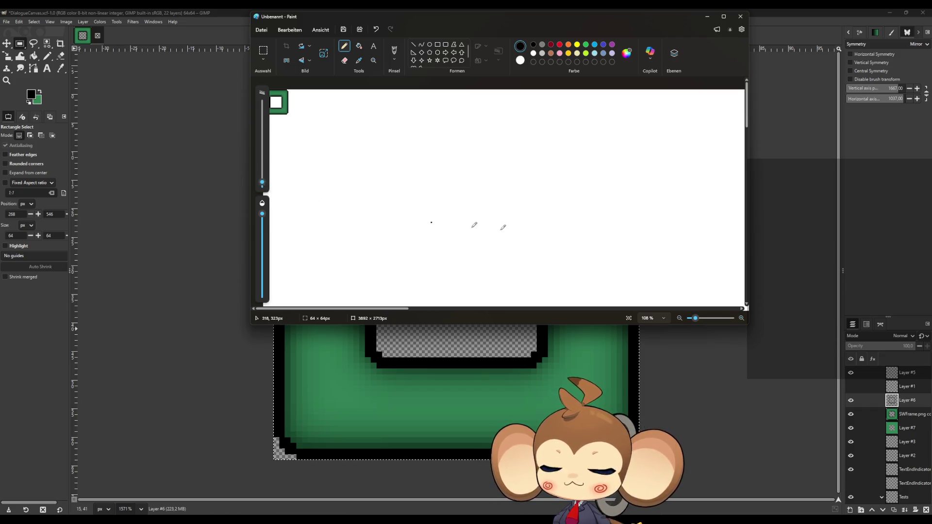
drag(454, 172, 518, 179)
drag(446, 194, 523, 215)
mouse_move(518, 141)
mouse_down()
mouse_move(497, 136)
mouse_move(418, 171)
mouse_move(456, 232)
mouse_move(529, 229)
mouse_move(537, 148)
mouse_move(501, 134)
mouse_up()
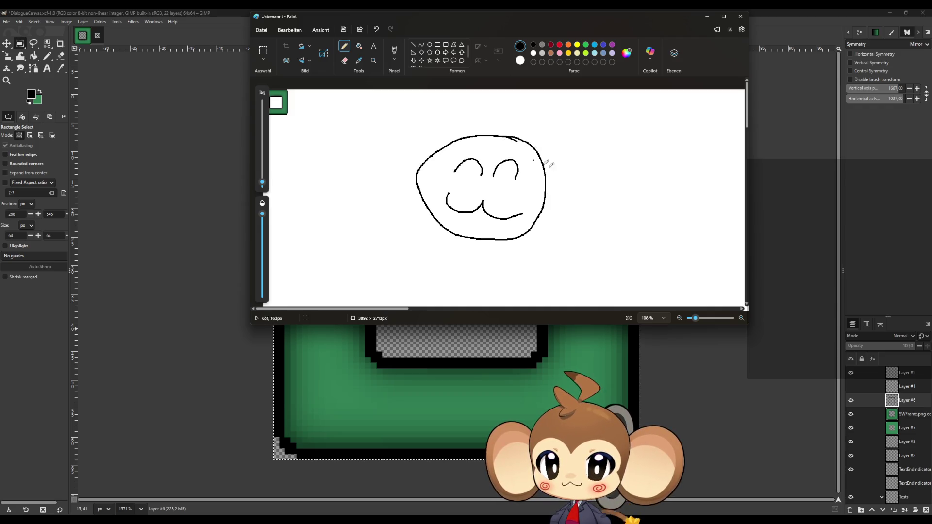
drag(542, 165, 555, 183)
mouse_move(535, 152)
mouse_down()
mouse_move(583, 150)
mouse_move(546, 196)
mouse_up()
- Draw a larger left ear, a hair tuft above the head and curls on the face
mouse_move(440, 152)
mouse_down()
mouse_move(395, 152)
mouse_move(419, 169)
mouse_move(410, 131)
mouse_move(389, 158)
mouse_move(421, 176)
mouse_up()
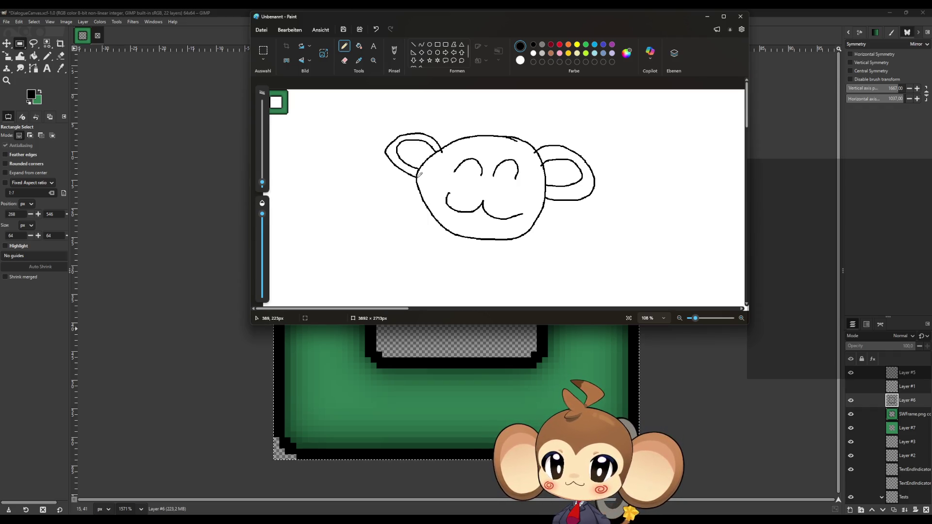
key(ctrl+z)
mouse_move(444, 145)
mouse_down()
mouse_move(372, 155)
mouse_move(416, 178)
mouse_up()
mouse_move(509, 137)
mouse_down()
mouse_move(523, 133)
mouse_move(503, 112)
mouse_up()
mouse_move(491, 162)
mouse_down()
mouse_move(470, 142)
mouse_move(425, 196)
mouse_up()
mouse_move(492, 160)
mouse_down()
mouse_move(522, 151)
mouse_move(516, 183)
mouse_move(539, 193)
mouse_move(543, 207)
mouse_up()
- Write BRB below the face and draw a dark red swirl on the left cheek
mouse_move(394, 221)
mouse_down()
mouse_move(367, 251)
mouse_move(426, 264)
mouse_move(459, 260)
mouse_move(452, 273)
mouse_up()
click(438, 257)
click(551, 45)
mouse_move(460, 180)
mouse_down()
mouse_move(444, 184)
mouse_move(515, 192)
mouse_up()
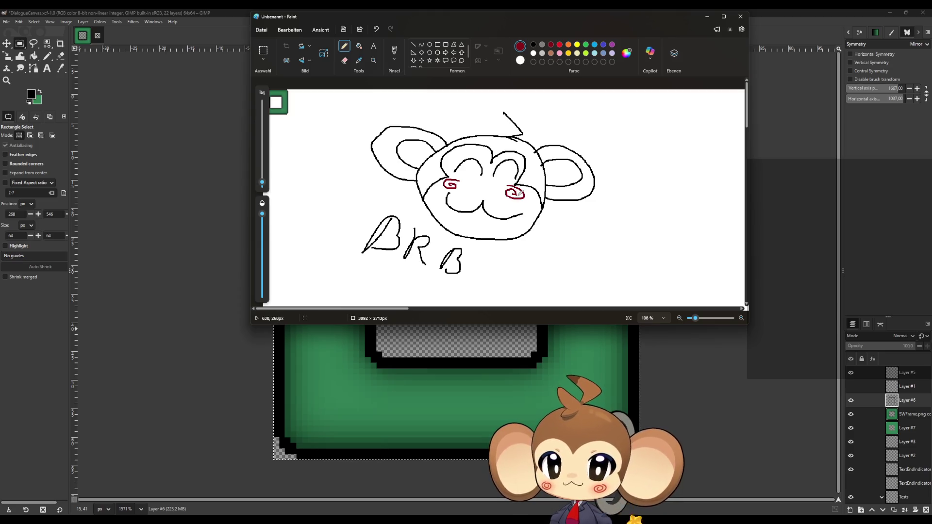
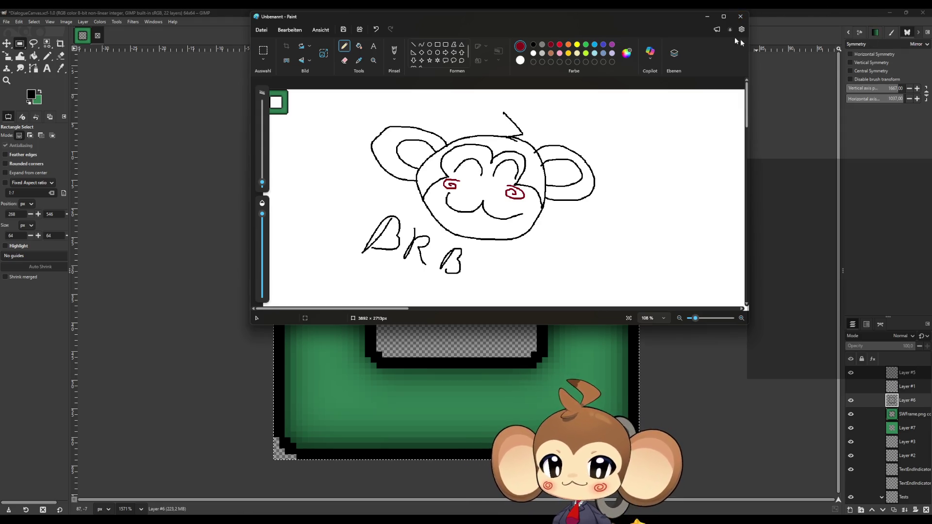
- Discard the Paint sketch unsaved, close the 64x64 frame image in GIMP, and minimize GIMP
click(739, 22)
click(490, 189)
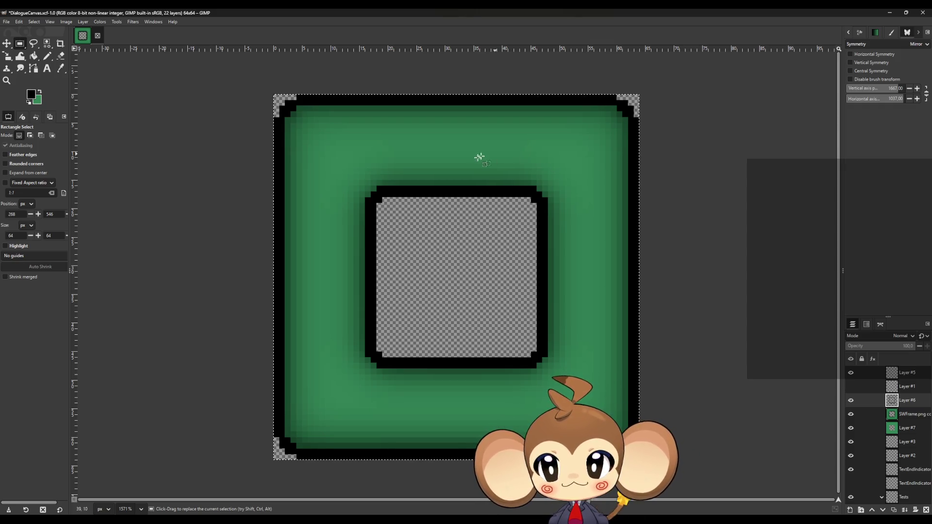
key(ctrl+w)
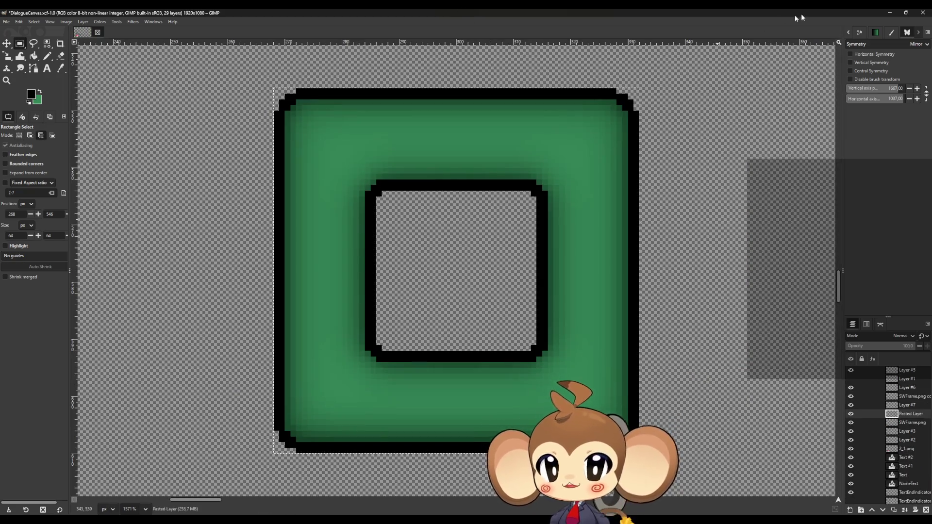
click(890, 13)
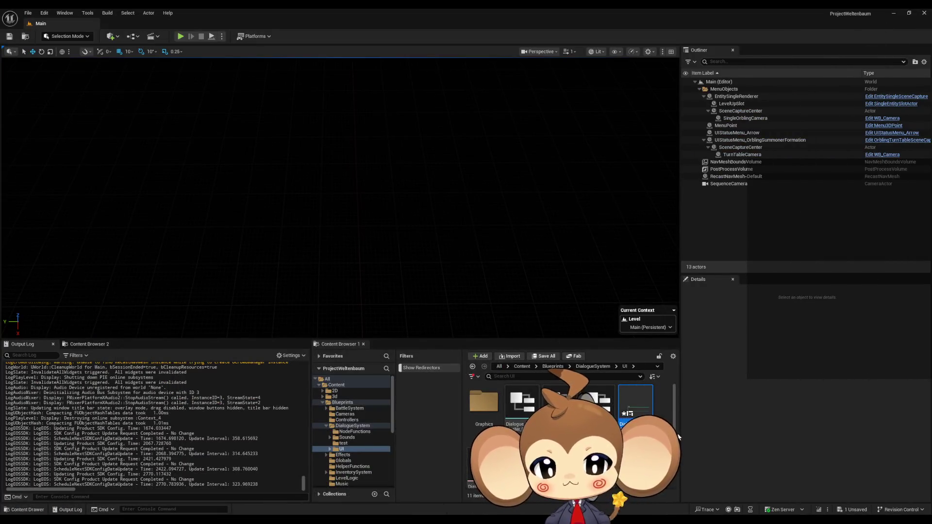
- Import Frame64x64.png into the dialogue UI's Graphics folder and open the new texture
double_click(484, 402)
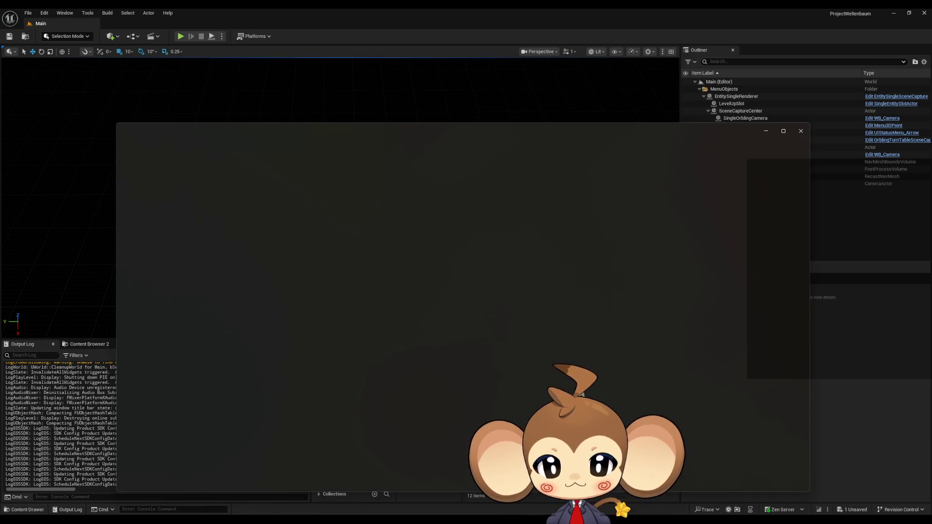
click(802, 132)
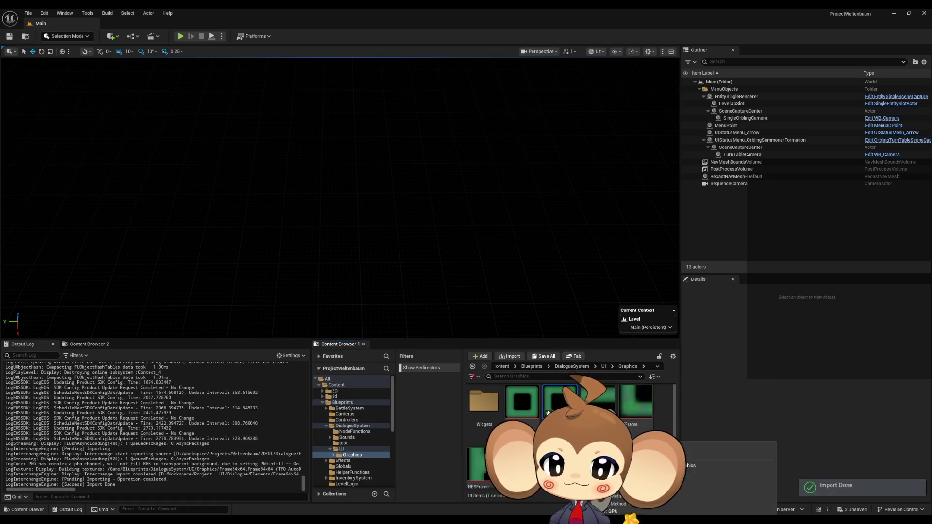
double_click(547, 413)
- Give Frame64x64 NoMipmaps, Nearest filtering and UserInterface2D (RGBA8) compression, then return to DialogueMainWidget
click(817, 146)
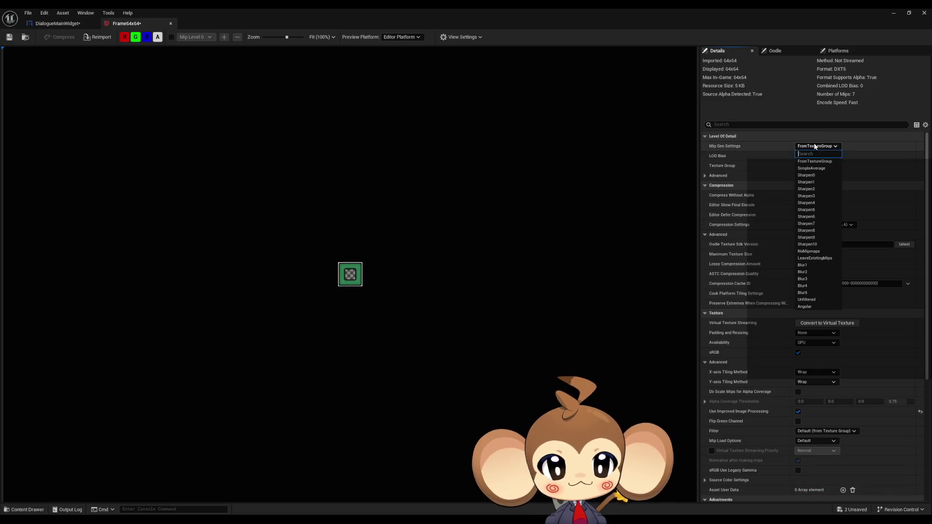
click(807, 251)
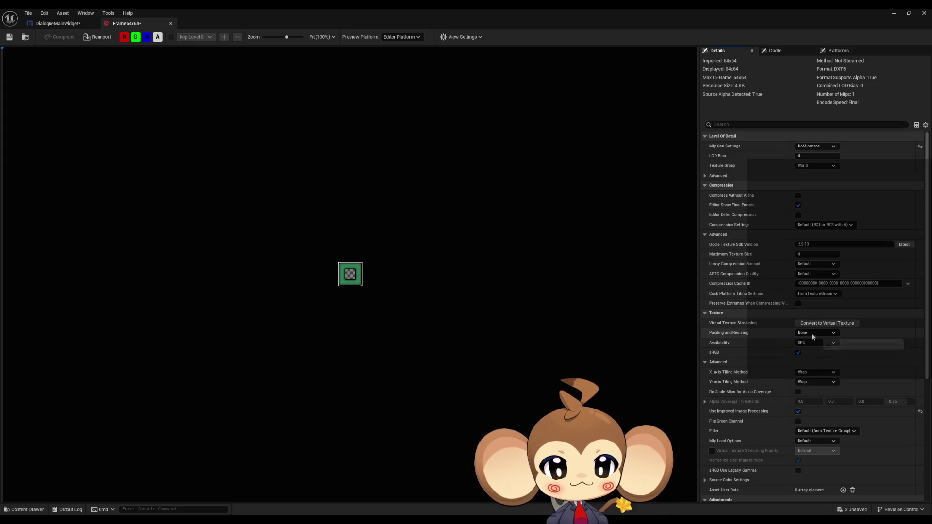
click(814, 432)
click(812, 439)
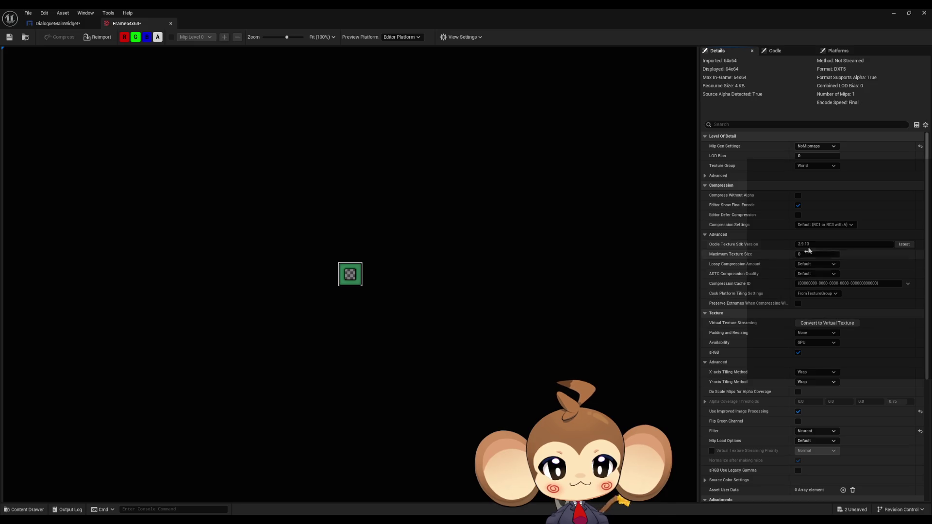
click(705, 235)
click(824, 225)
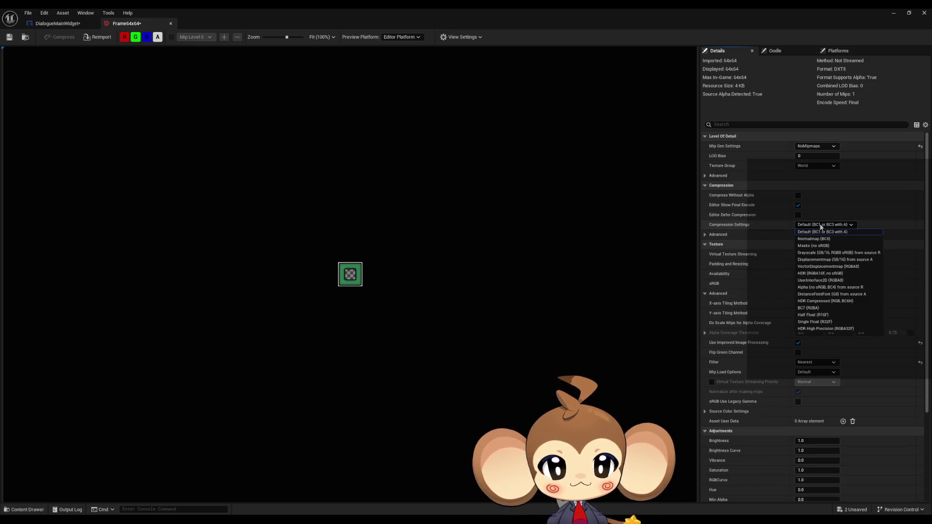
click(820, 280)
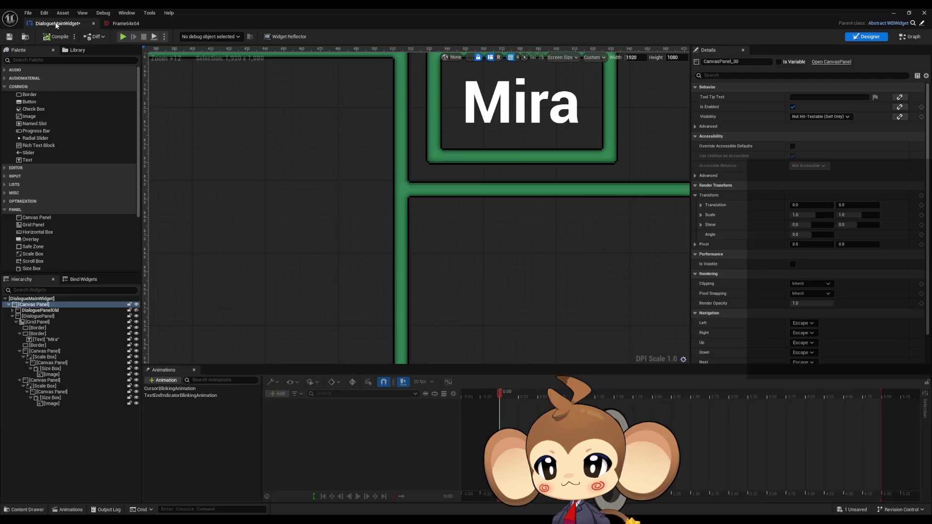
click(57, 23)
scroll(328, 246, down, 13)
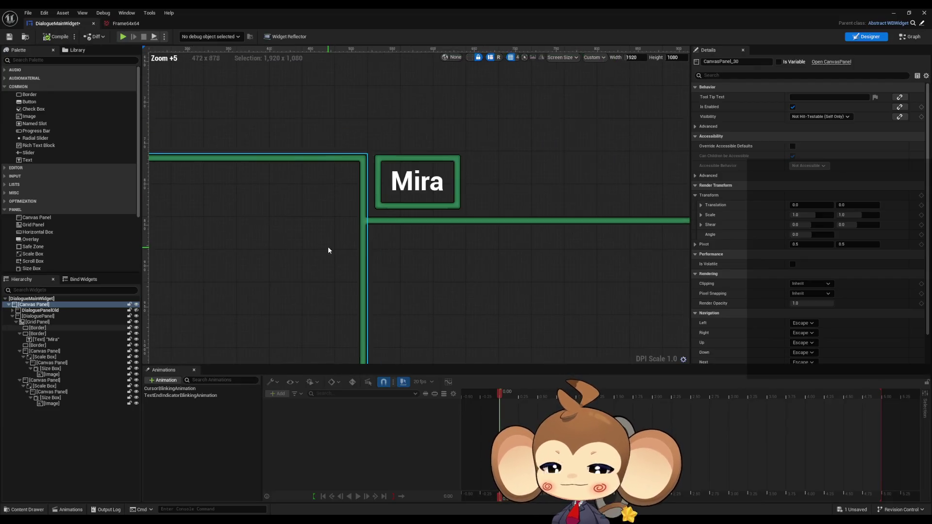
- Set the first Border's Brush Image to Frame64x64 at a 64 x 64 image size
click(39, 328)
scroll(237, 275, up, 4)
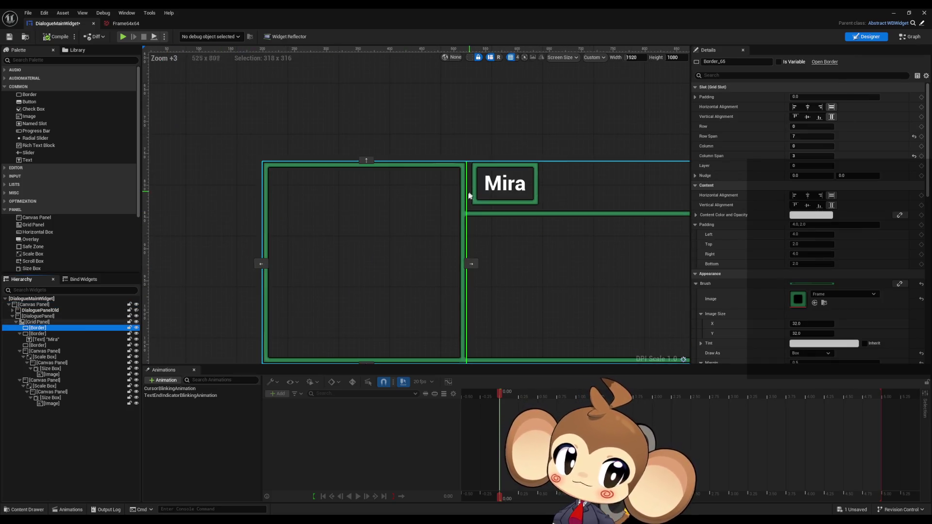
click(835, 296)
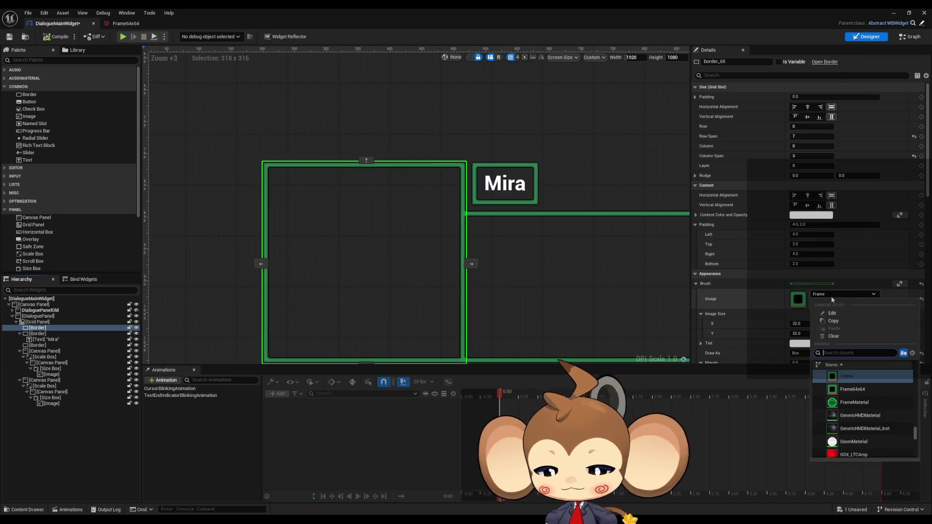
text(64)
key(Return)
scroll(443, 171, up, 11)
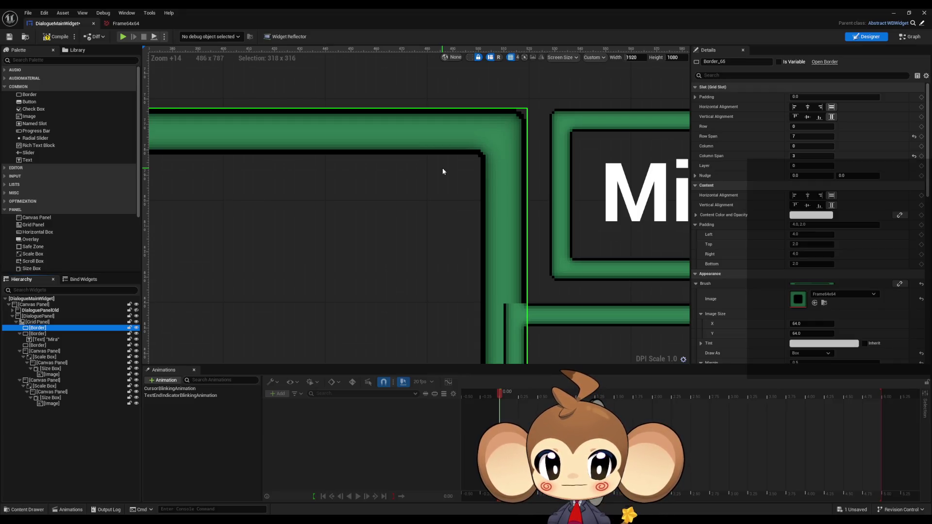
scroll(556, 205, down, 7)
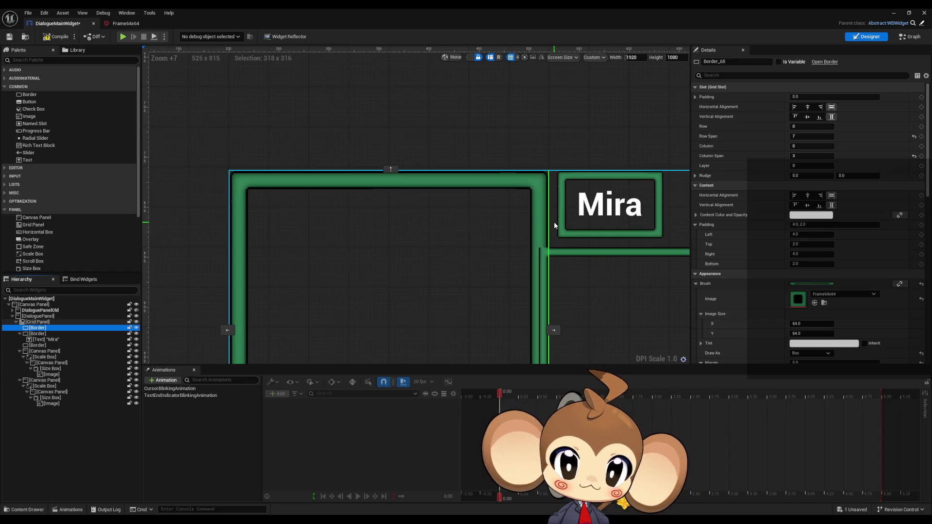
scroll(774, 300, down, 3)
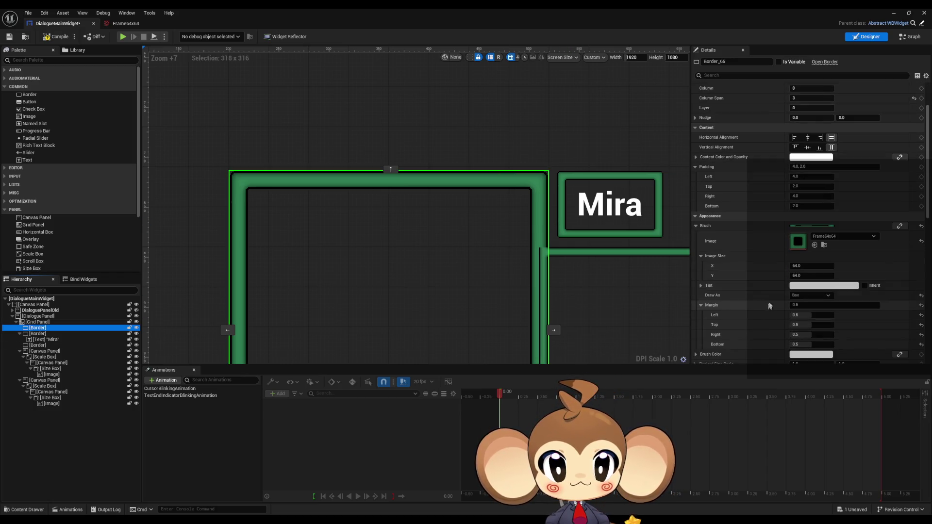
scroll(776, 280, down, 1)
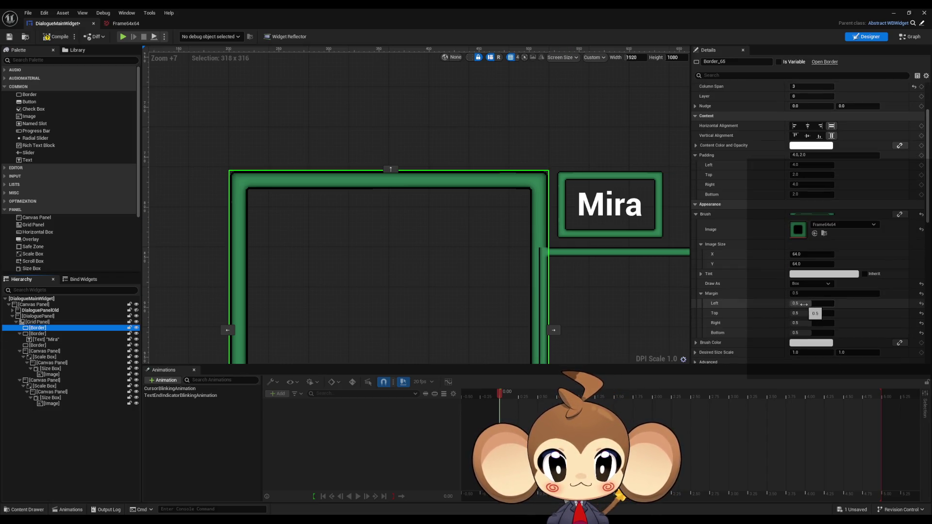
click(810, 304)
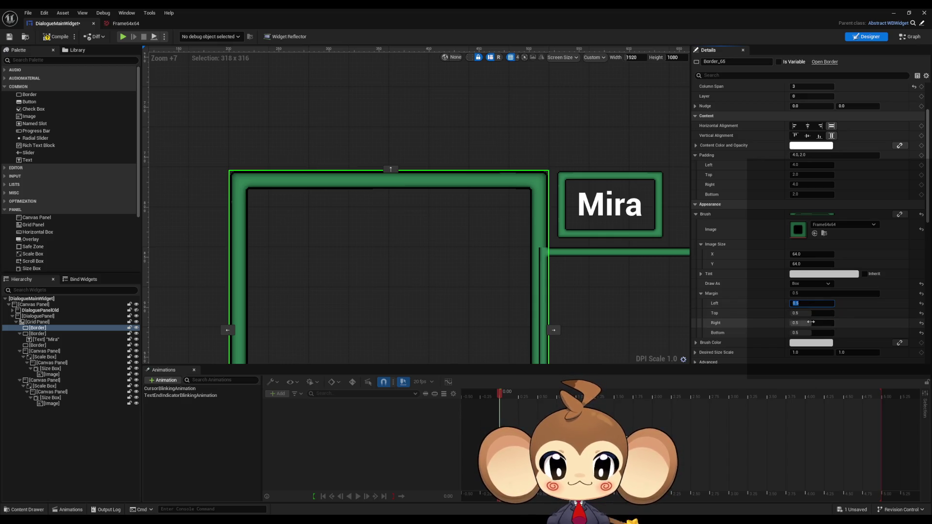
text(1)
click(812, 323)
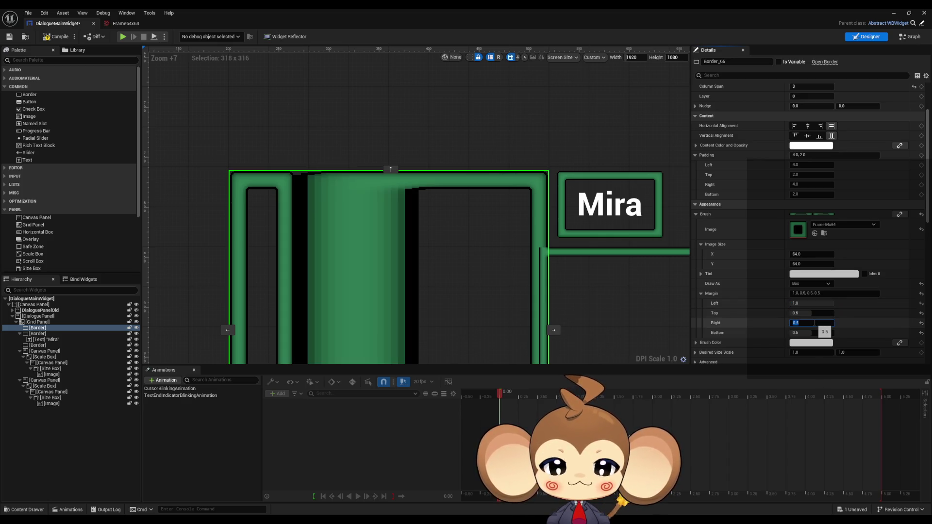
text(1)
key(Return)
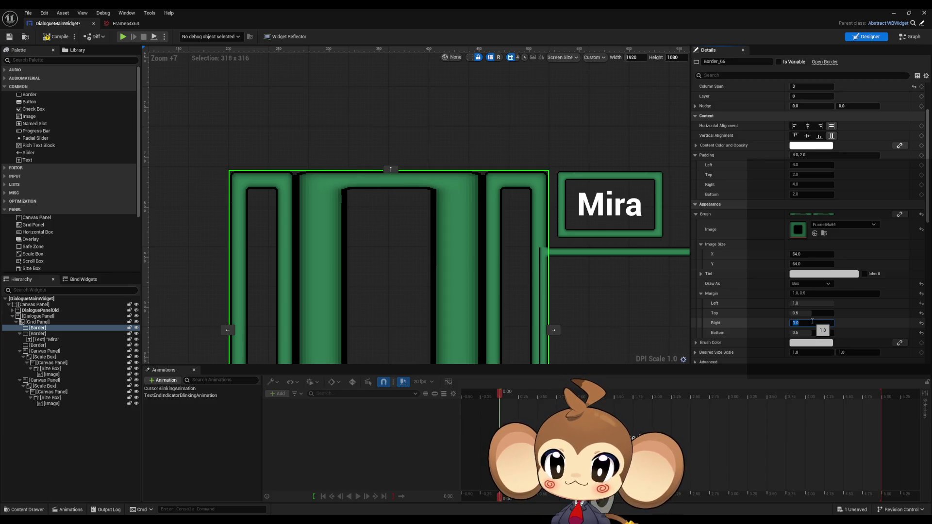
scroll(394, 303, down, 9)
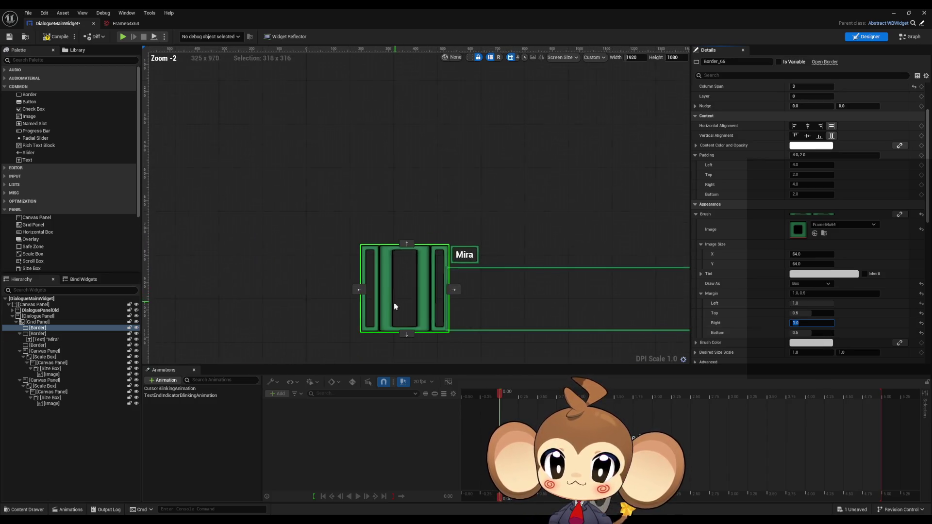
scroll(395, 305, up, 9)
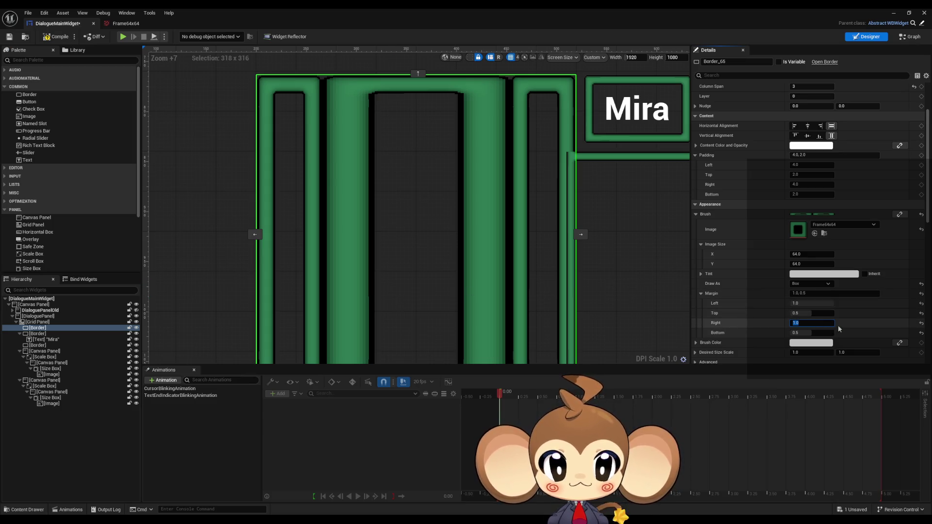
text(0.25)
key(Return)
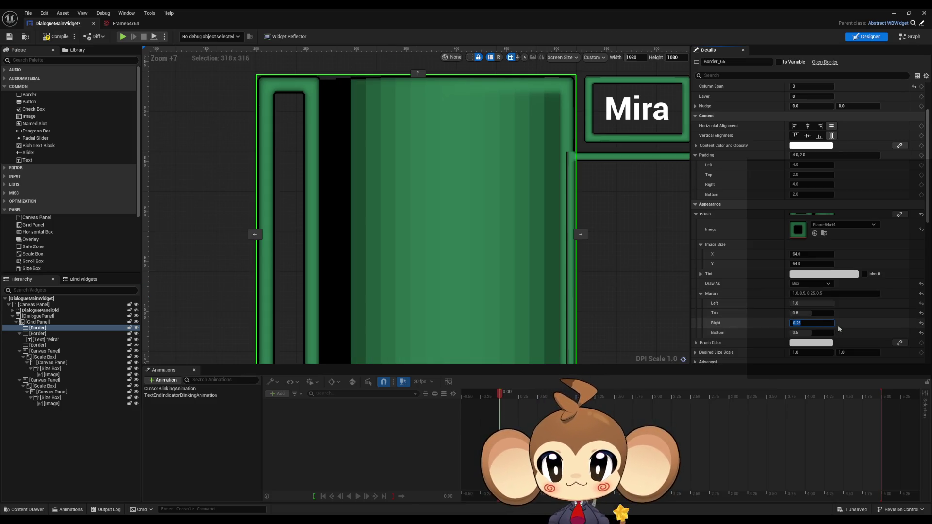
click(815, 303)
text(0.25)
key(Return)
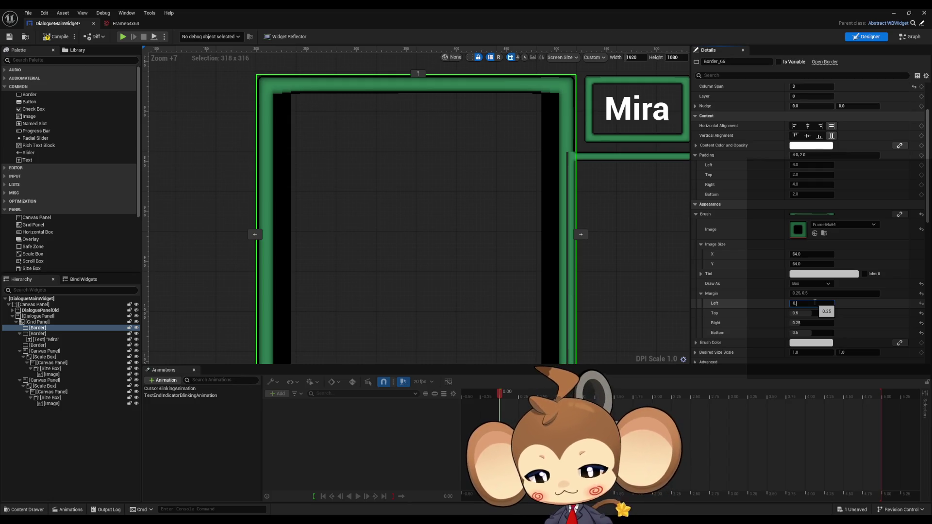
text(.75)
key(Return)
click(810, 323)
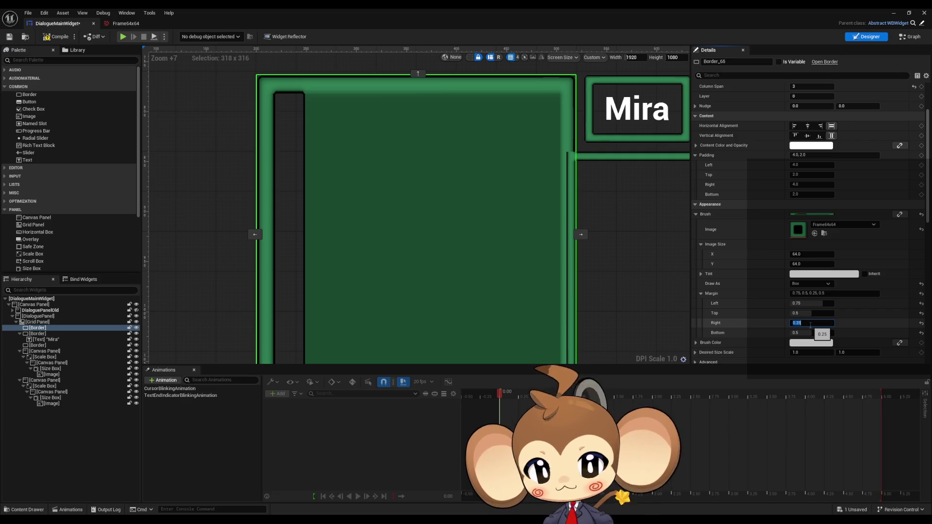
text(0.5)
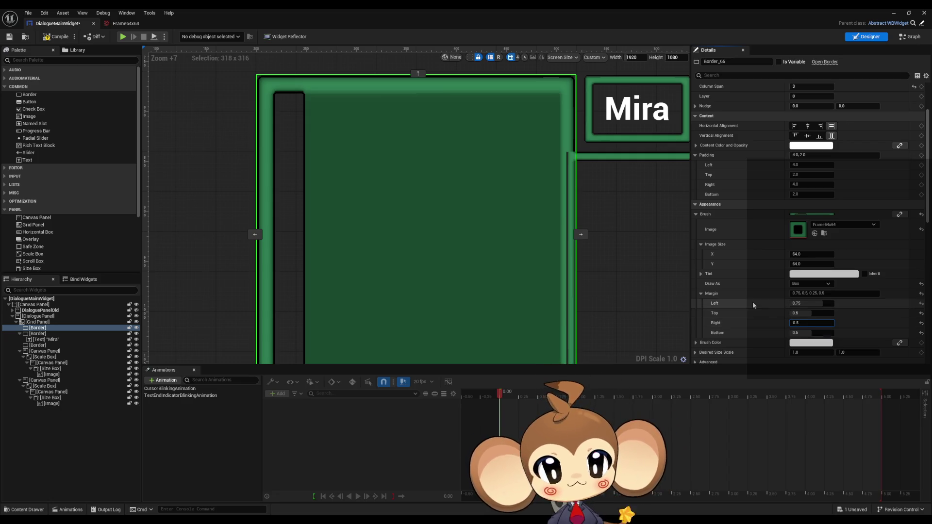
click(799, 303)
text(0.5)
key(Return)
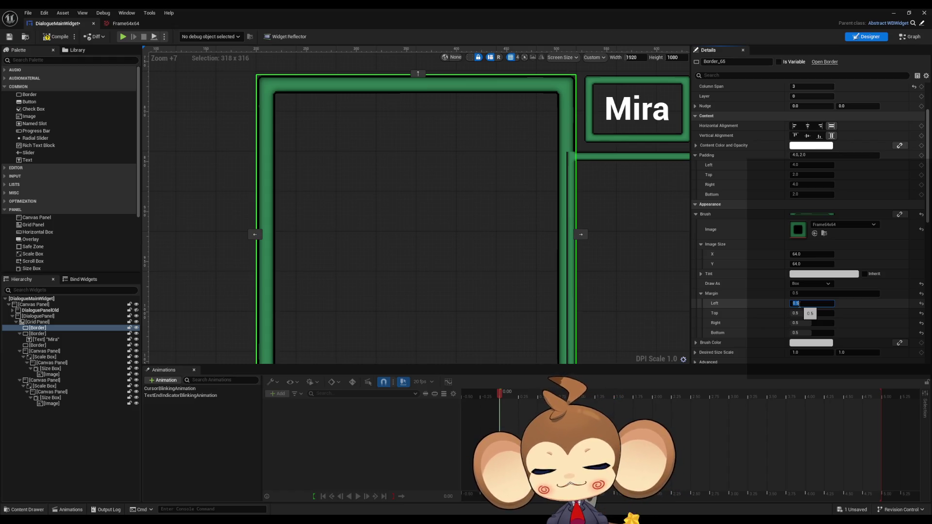
click(807, 254)
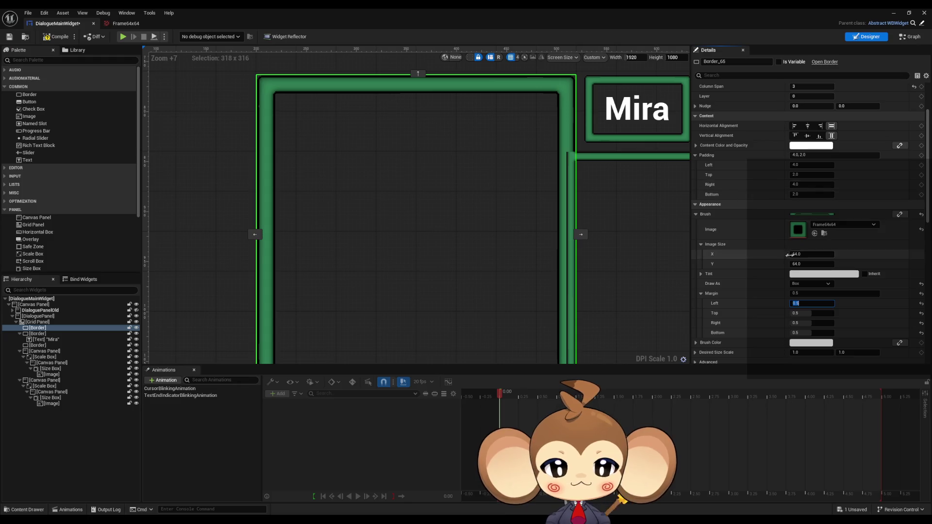
text(32)
key(Tab)
text(32)
key(Return)
click(808, 254)
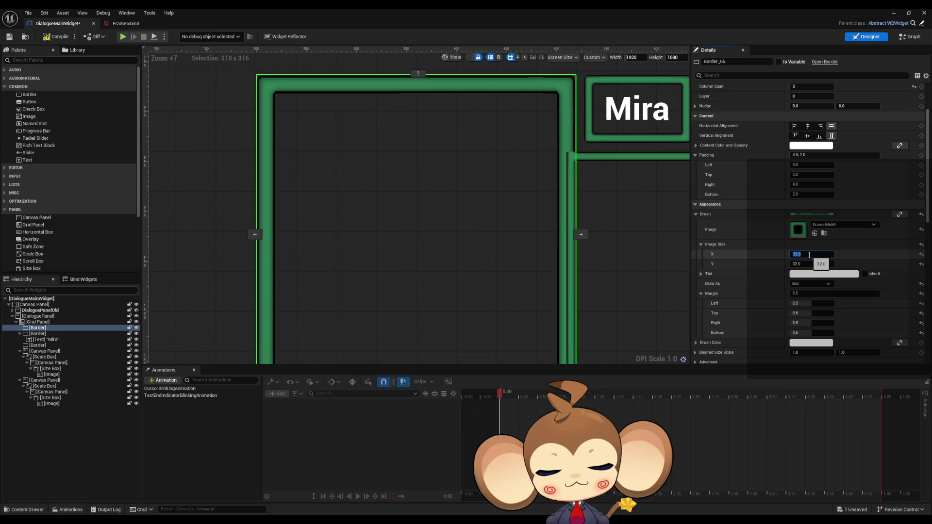
text(64)
click(805, 264)
text(64)
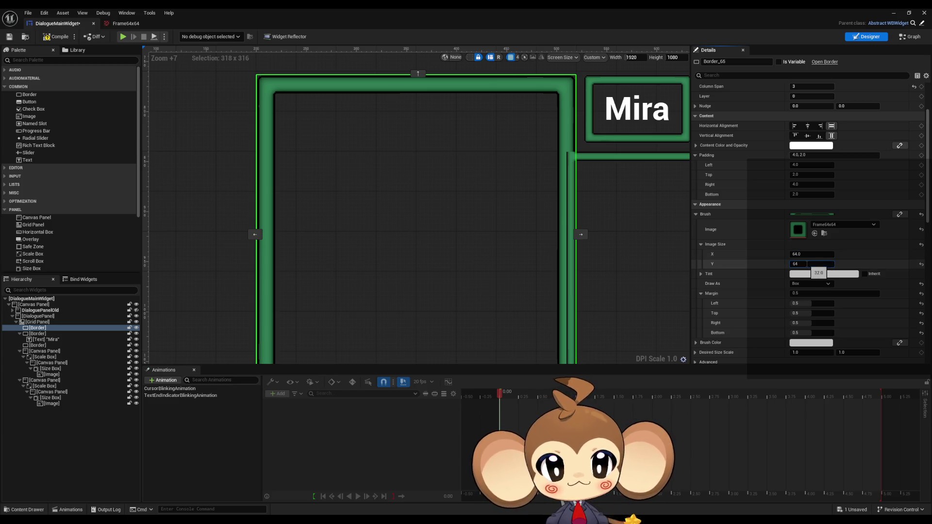
key(Return)
scroll(779, 267, up, 3)
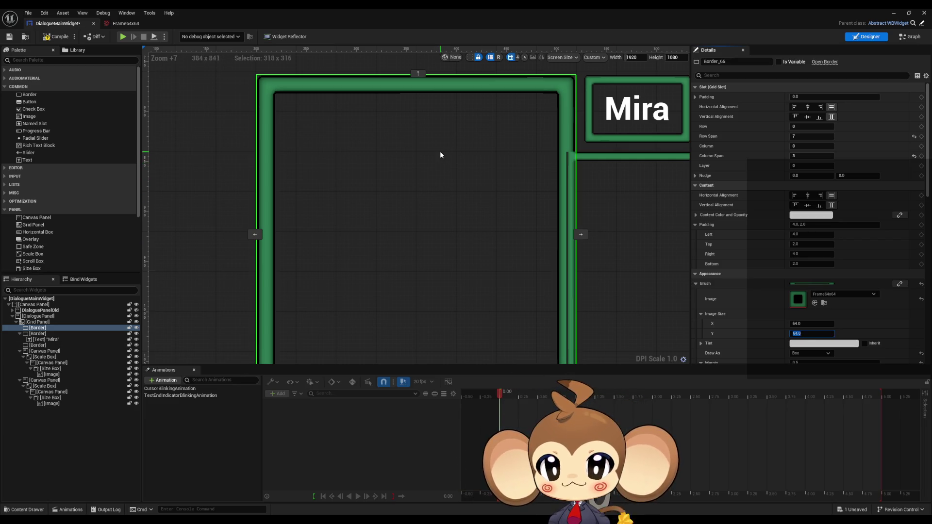
- Wrap the green frame border in a Size Box in the Hierarchy
scroll(440, 150, up, 3)
drag(518, 132, 509, 239)
scroll(488, 192, up, 3)
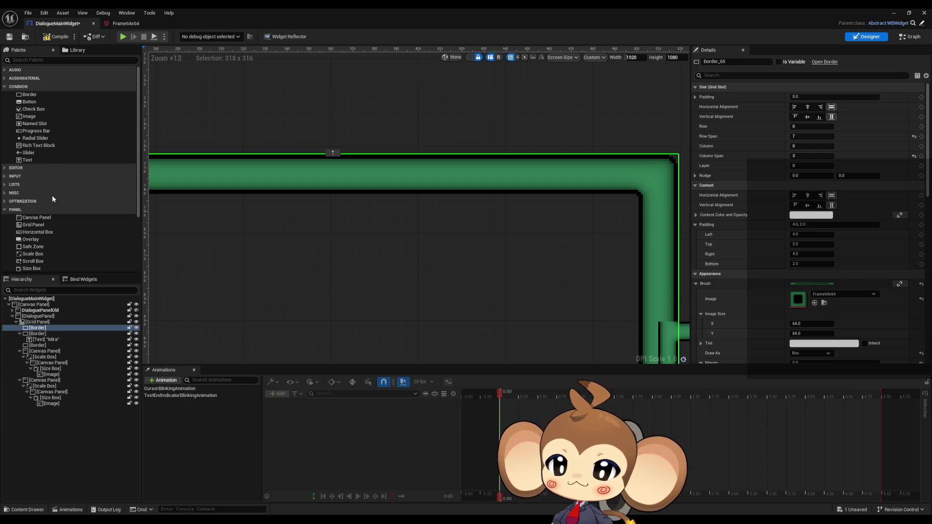
scroll(52, 218, down, 1)
mouse_move(37, 257)
mouse_down()
mouse_move(46, 329)
mouse_move(31, 408)
mouse_move(38, 329)
mouse_up()
click(39, 334)
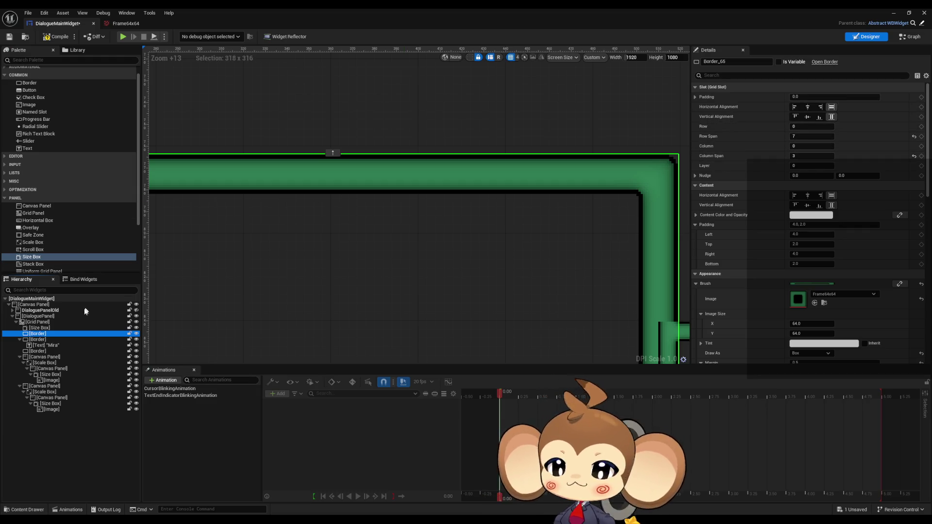
- Place the Size Box at Row 0 with Row Span 7 and Column Span 3, enabling width override
click(42, 329)
click(807, 126)
key(Tab)
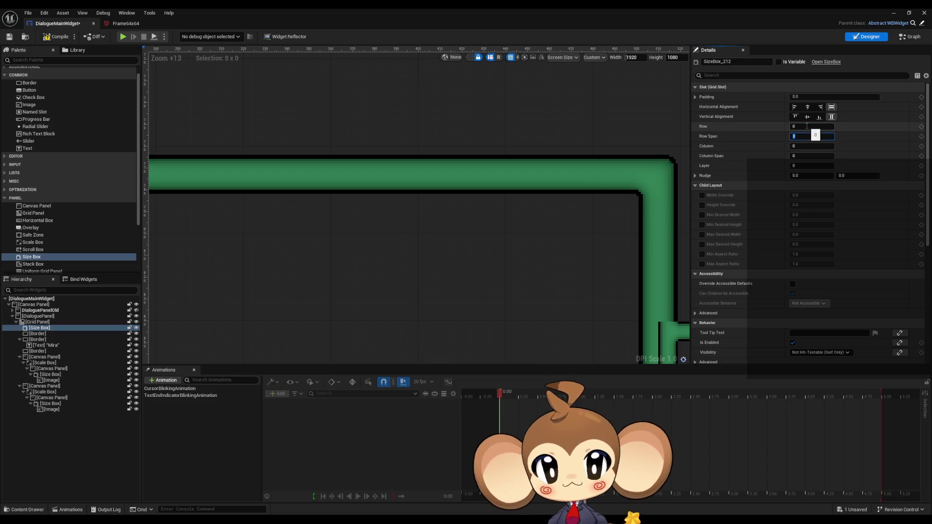
key(Tab)
key(Tab)
text(7)
text(8)
key(Return)
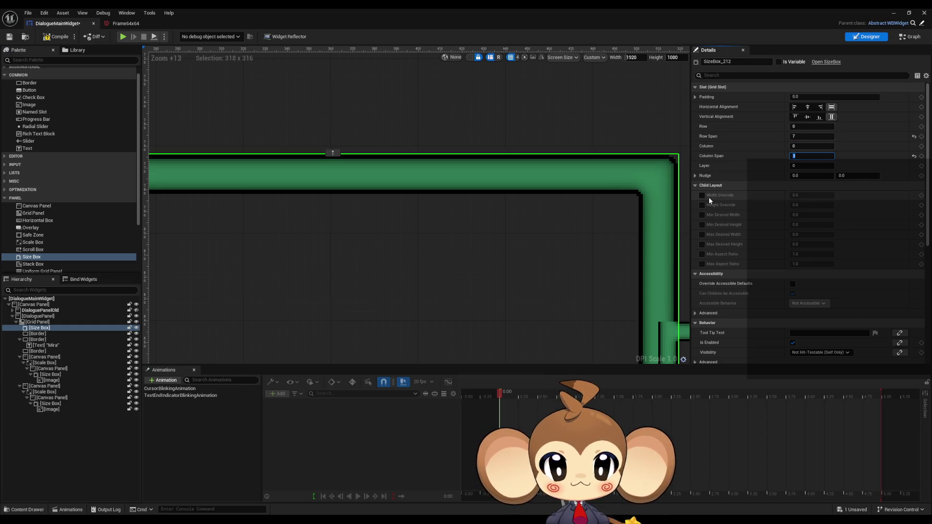
click(701, 196)
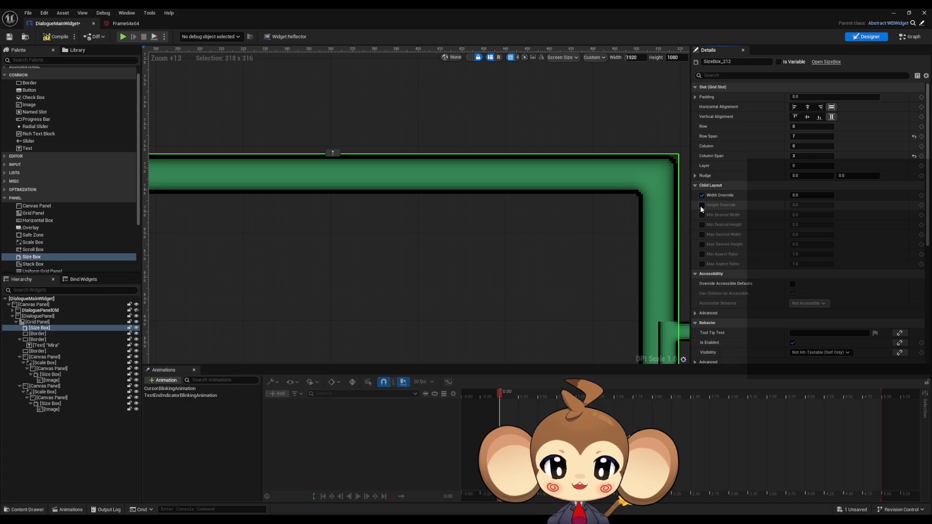
- Delete the Size Box so the border sits directly in the grid panel beside the Mira box
click(38, 321)
click(48, 329)
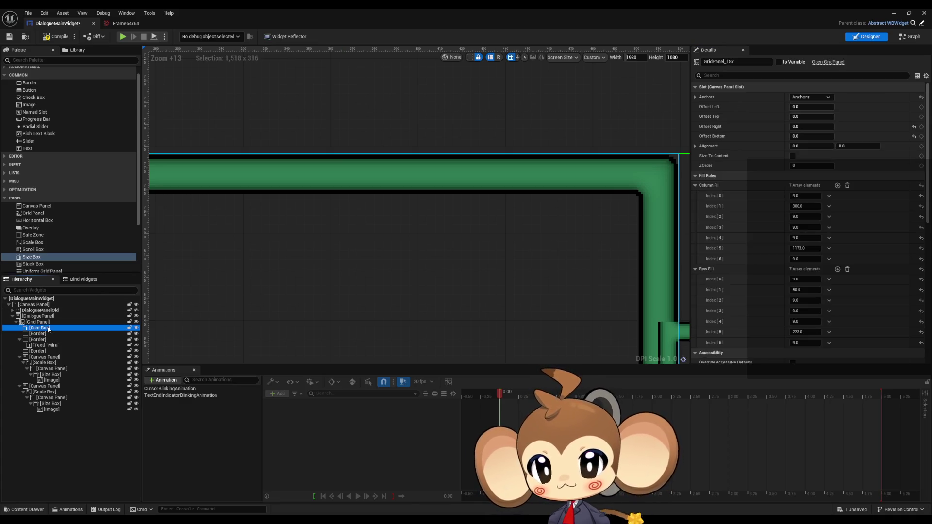
key(Delete)
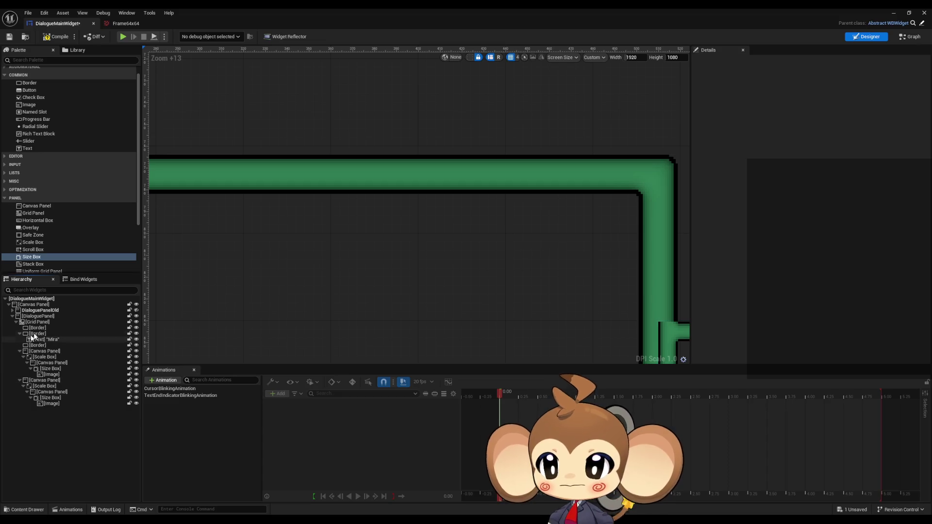
click(37, 328)
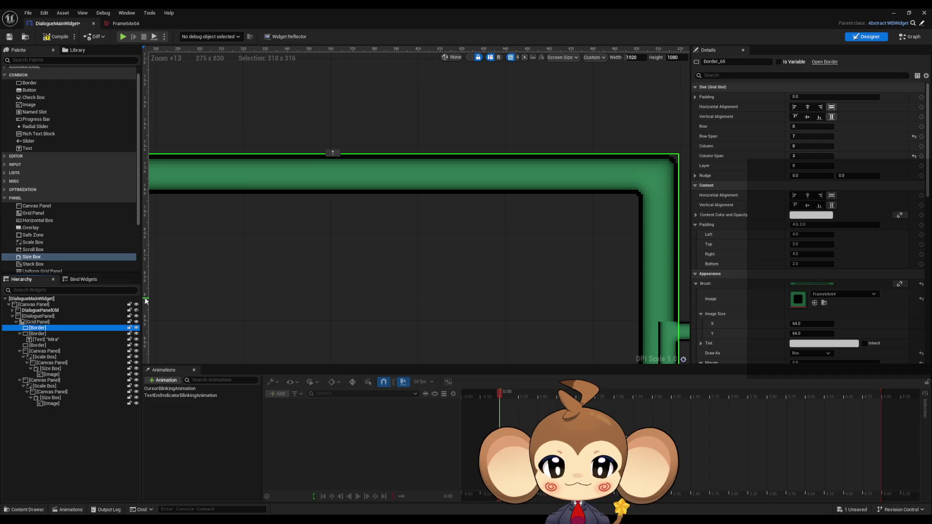
scroll(843, 301, down, 3)
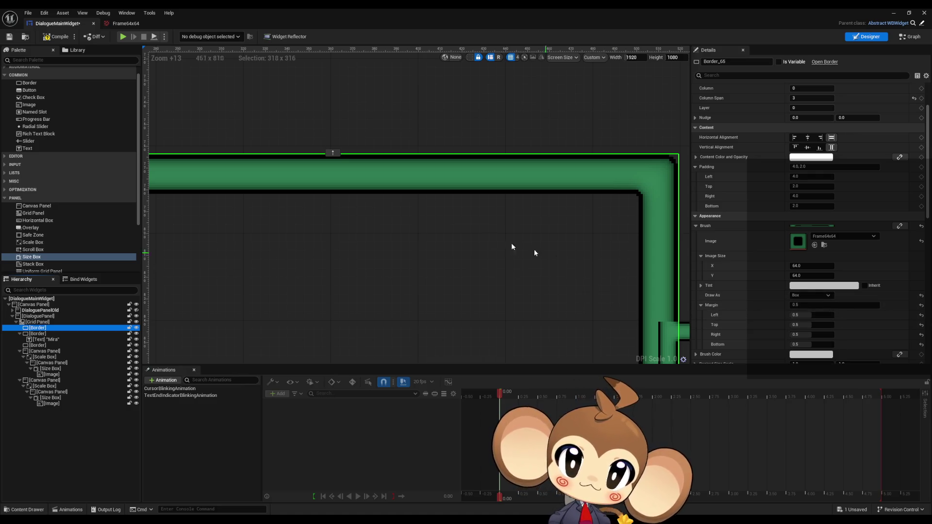
scroll(471, 240, down, 5)
drag(531, 264, 428, 198)
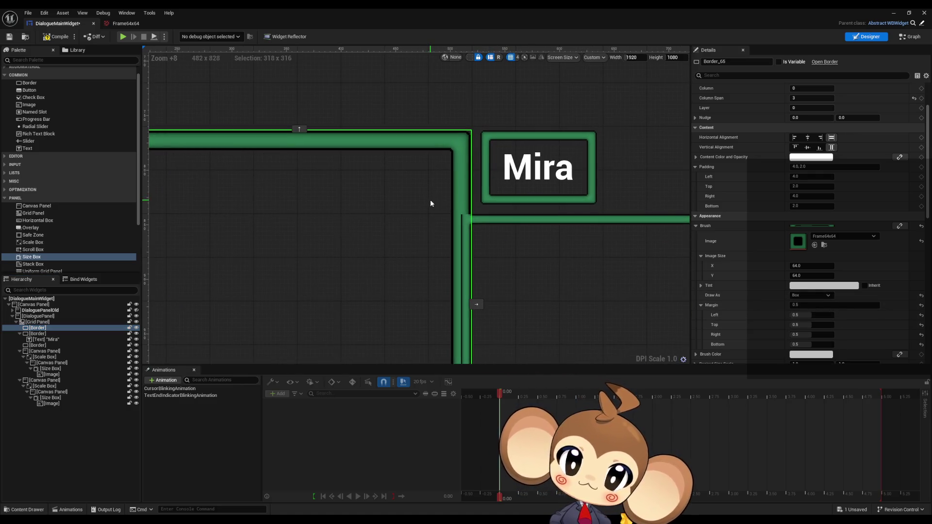
scroll(738, 190, down, 2)
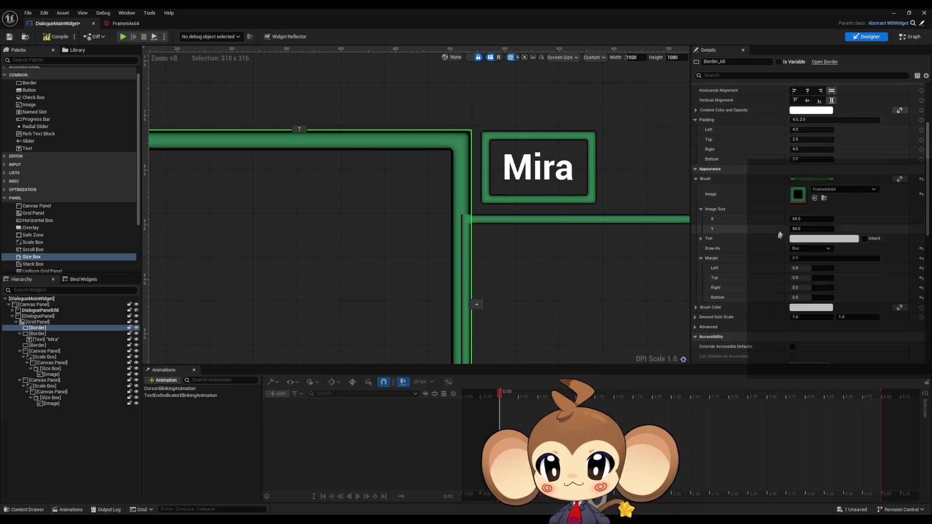
drag(437, 212, 514, 200)
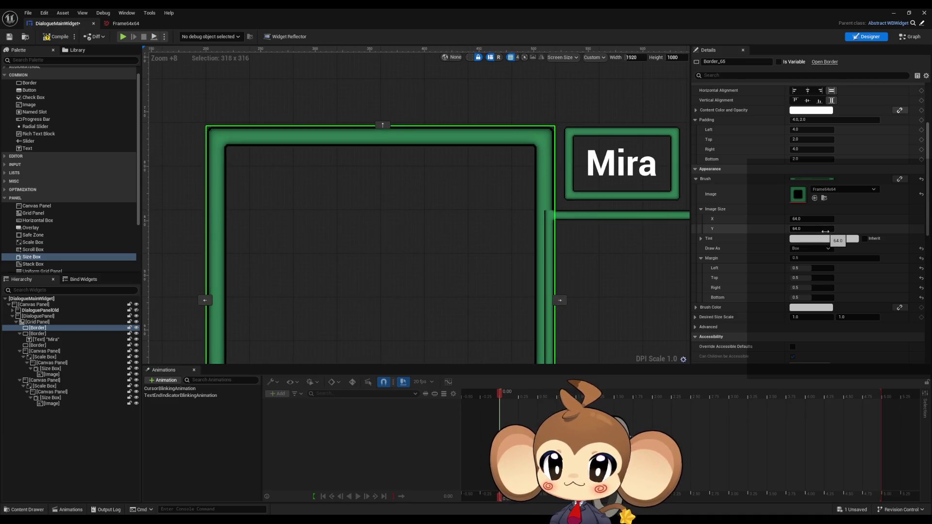
scroll(835, 241, down, 7)
click(805, 290)
text(0)
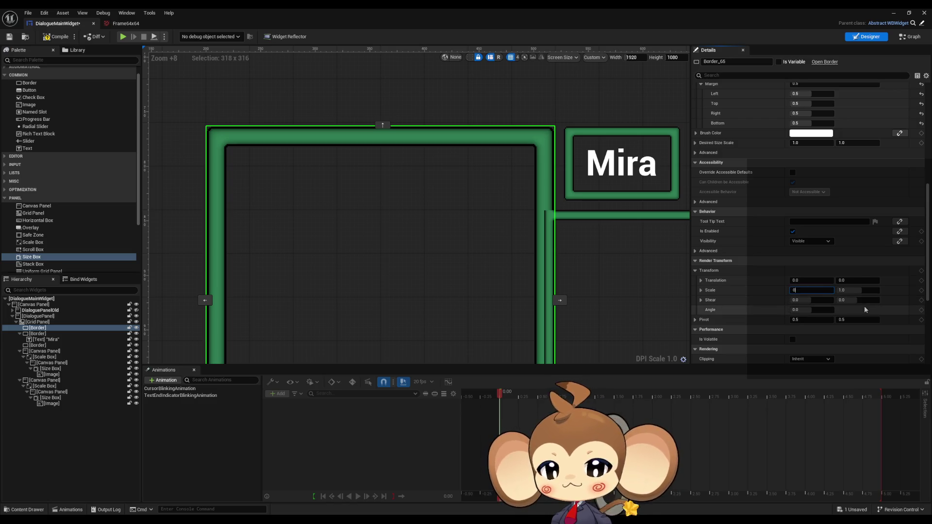
text(.5)
key(Tab)
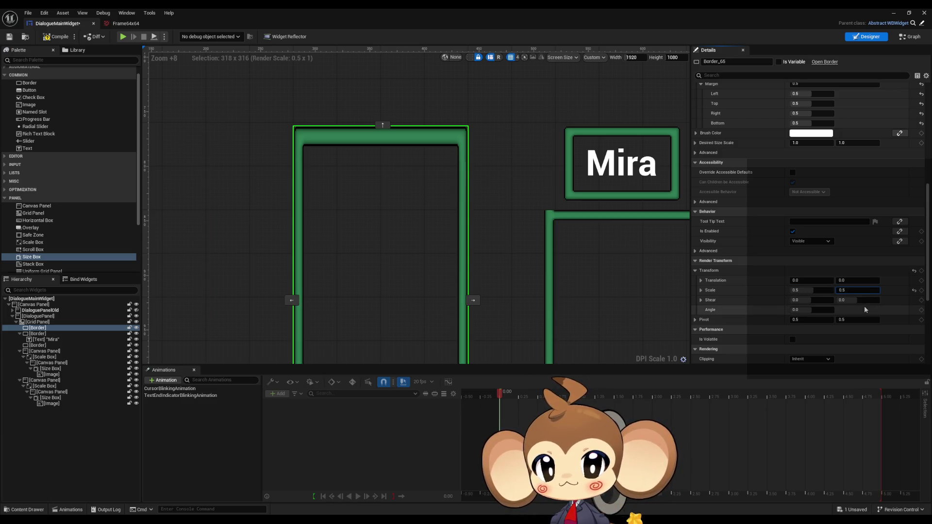
key(Return)
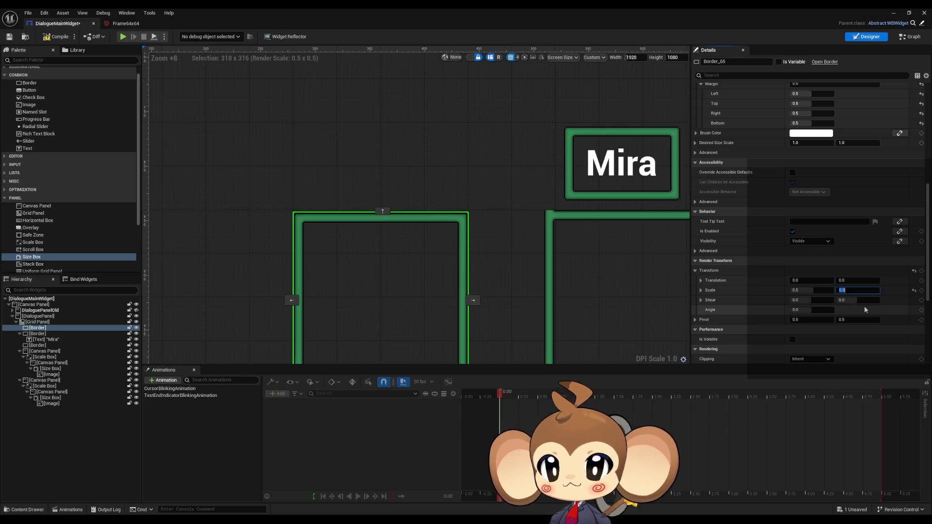
scroll(451, 243, down, 8)
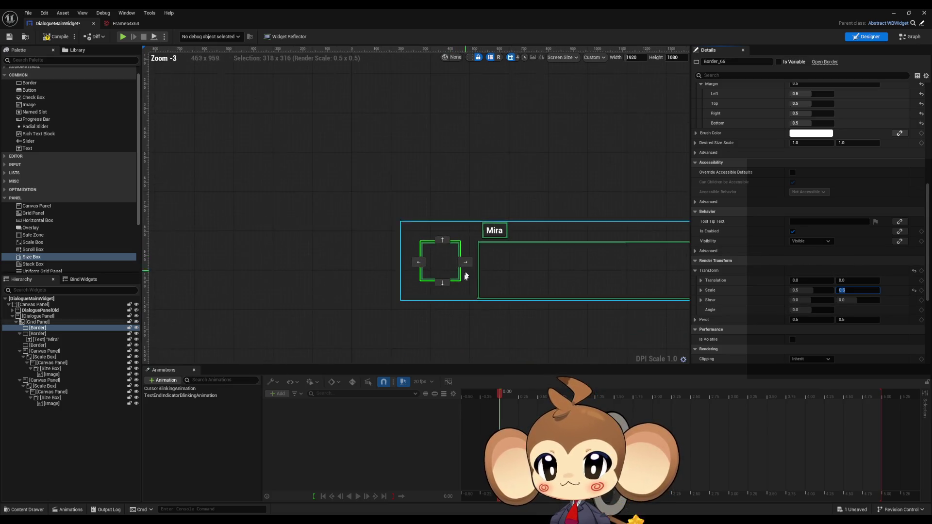
scroll(463, 265, up, 4)
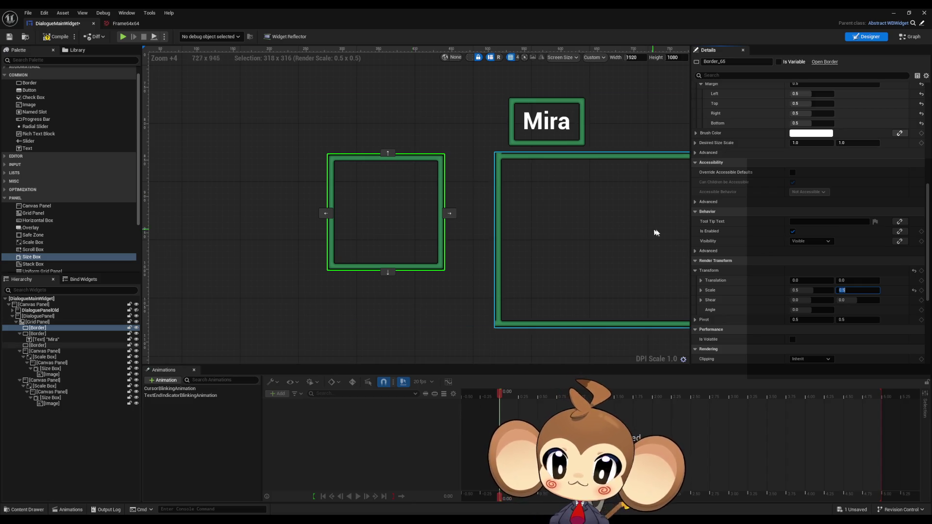
text(1)
key(Return)
click(817, 290)
text(1)
key(Return)
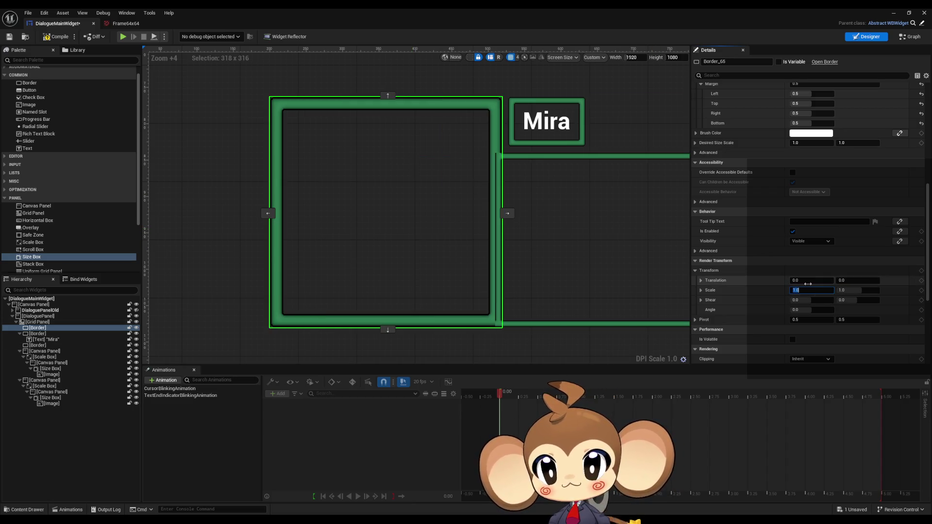
scroll(796, 219, up, 3)
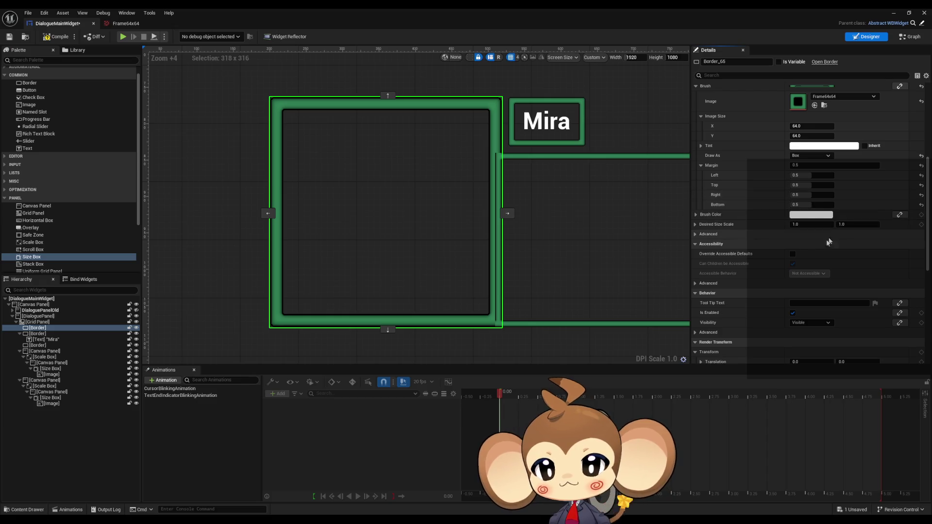
scroll(781, 228, up, 2)
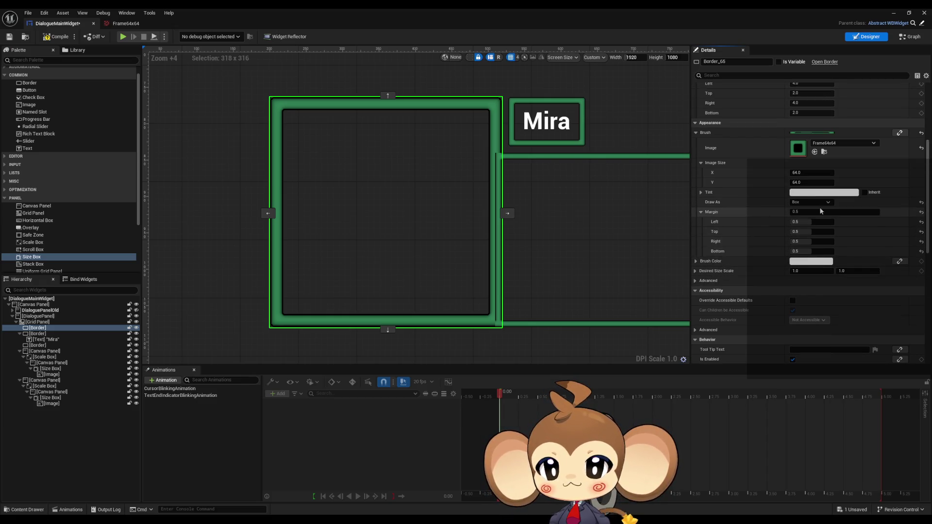
click(806, 273)
text(0)
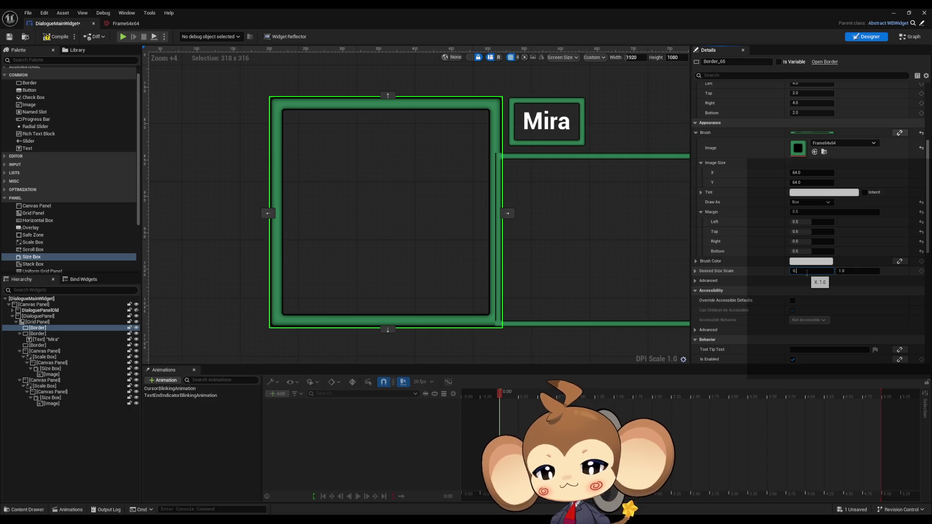
text(.5)
key(Tab)
text(0.5)
key(Return)
click(807, 272)
text(1)
click(851, 271)
text(1)
key(Return)
scroll(741, 228, up, 5)
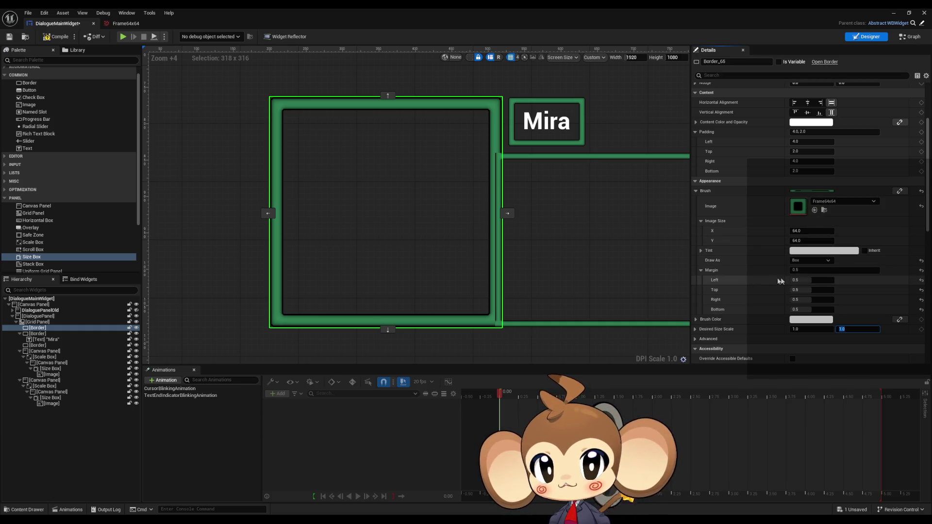
click(697, 340)
scroll(762, 283, down, 2)
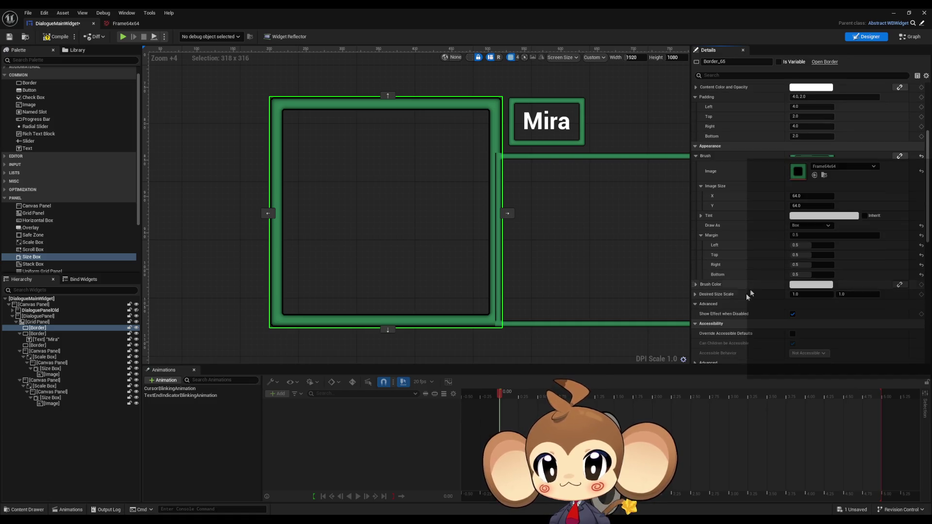
click(696, 305)
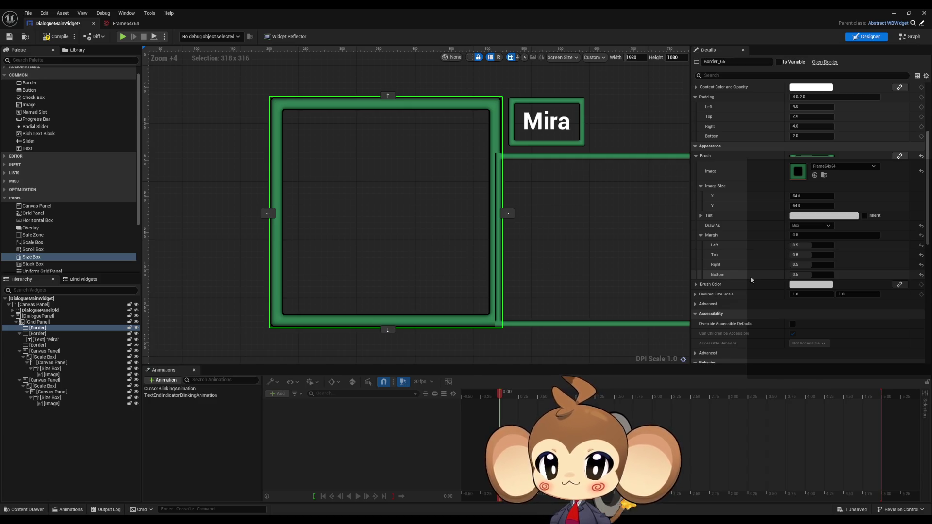
scroll(730, 202, up, 5)
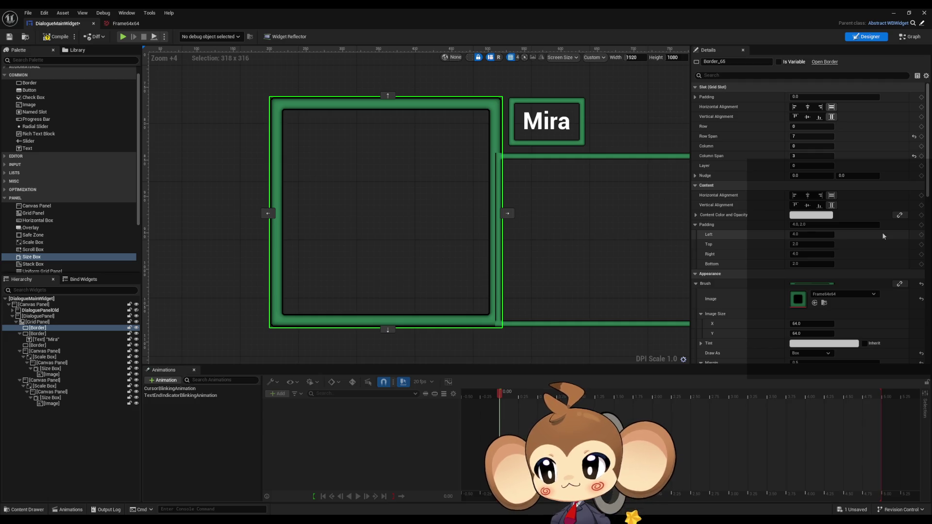
- Add an Image widget to the Grid Panel and try row spans of 3 and 5
mouse_move(29, 105)
mouse_down()
mouse_move(88, 232)
mouse_move(41, 330)
mouse_up()
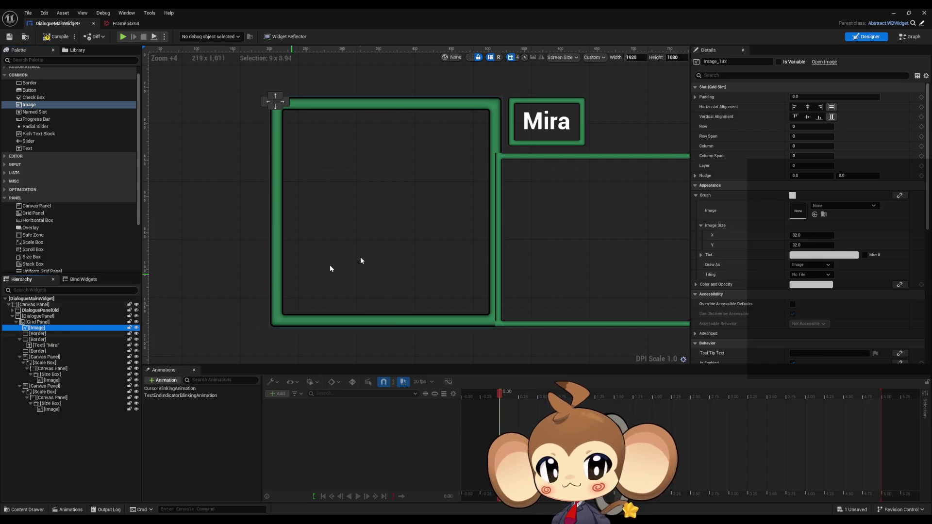
click(806, 137)
text(3)
click(800, 156)
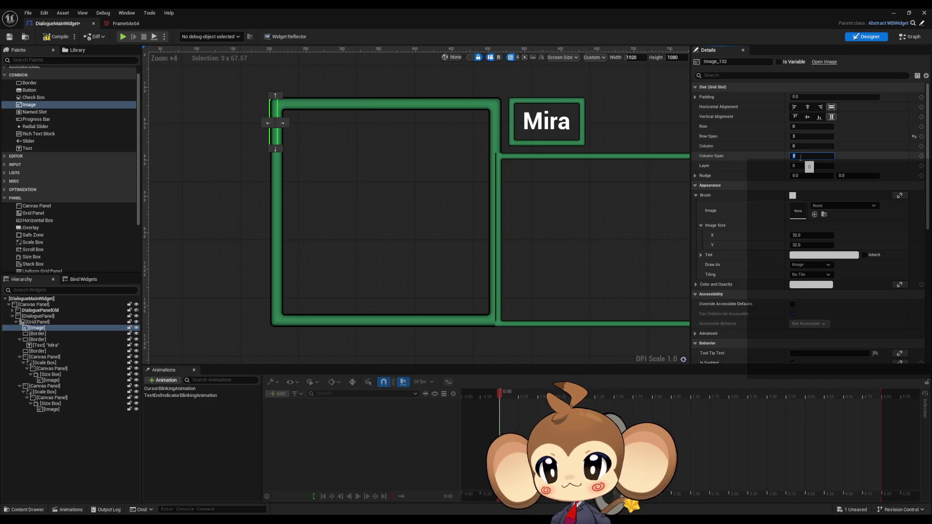
click(800, 136)
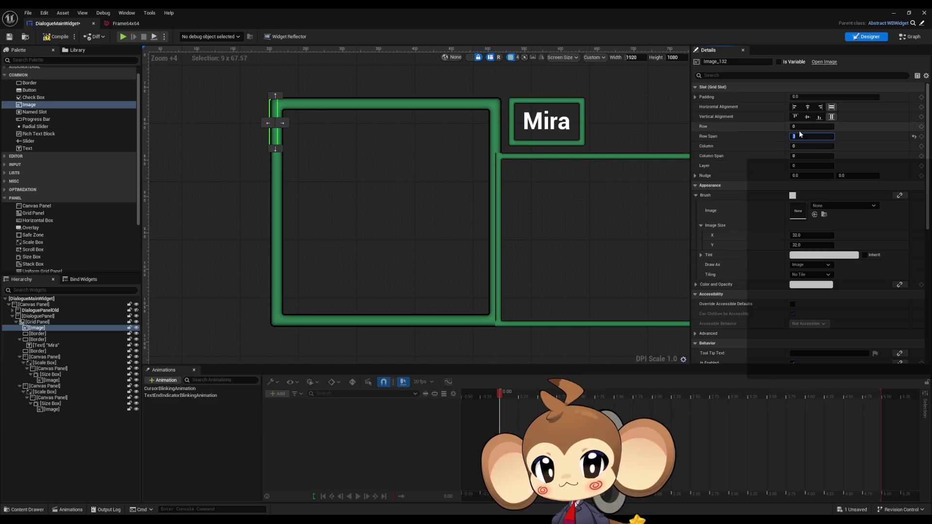
text(5)
click(800, 156)
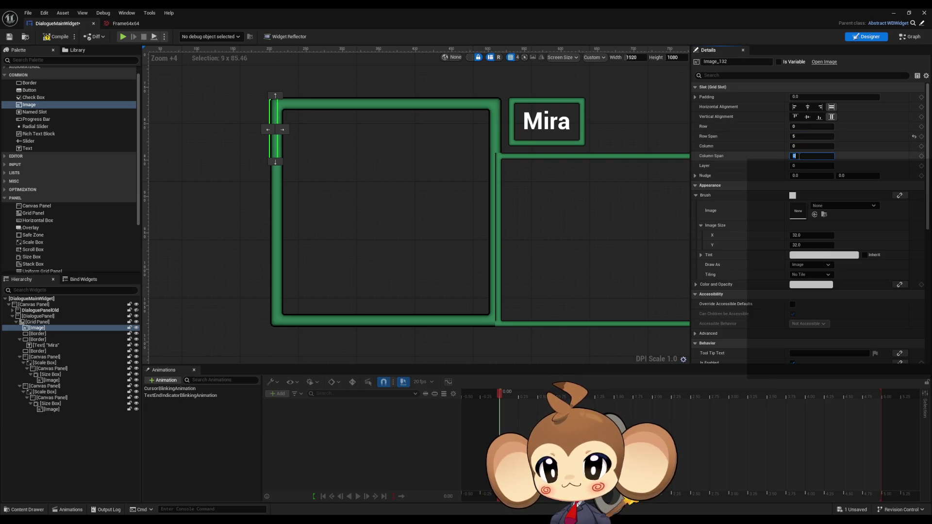
- Set the Image's Row Span to 7 and Column Span to 3 so it covers the frame
click(801, 136)
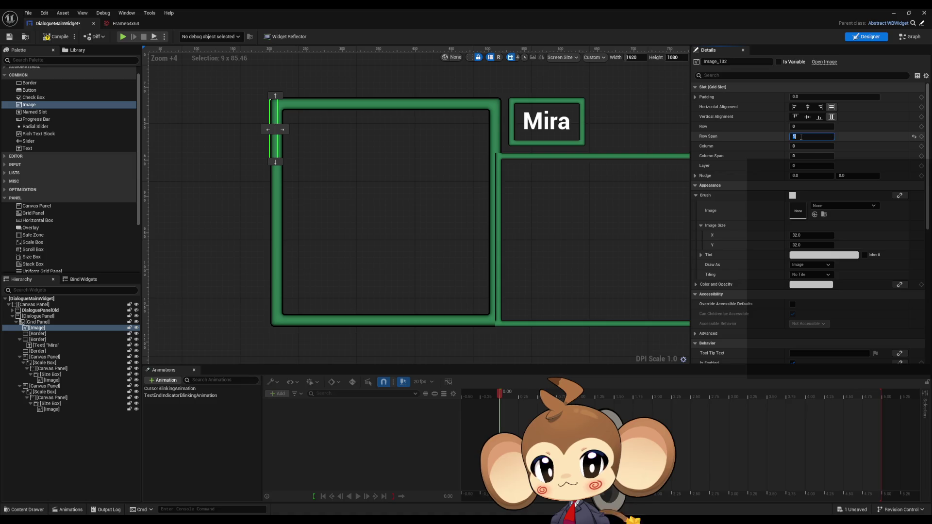
text(1)
click(803, 156)
text(5)
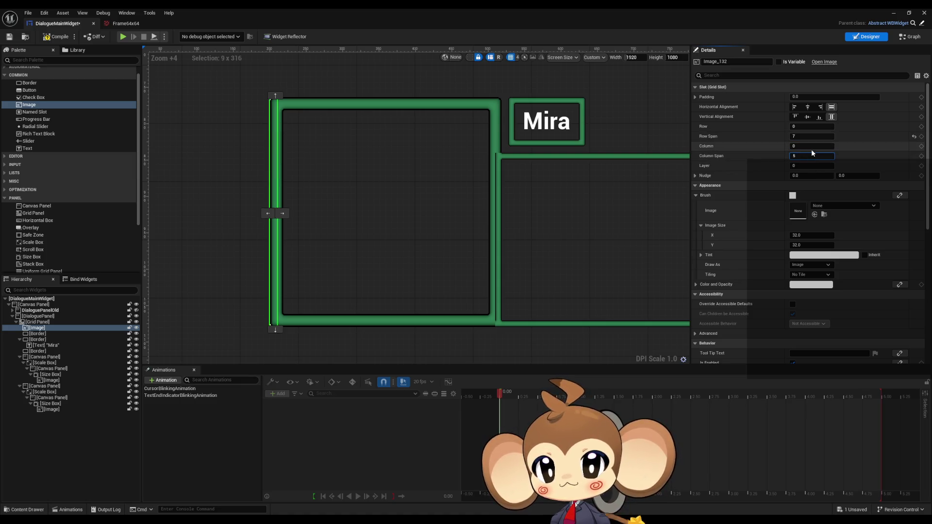
key(Return)
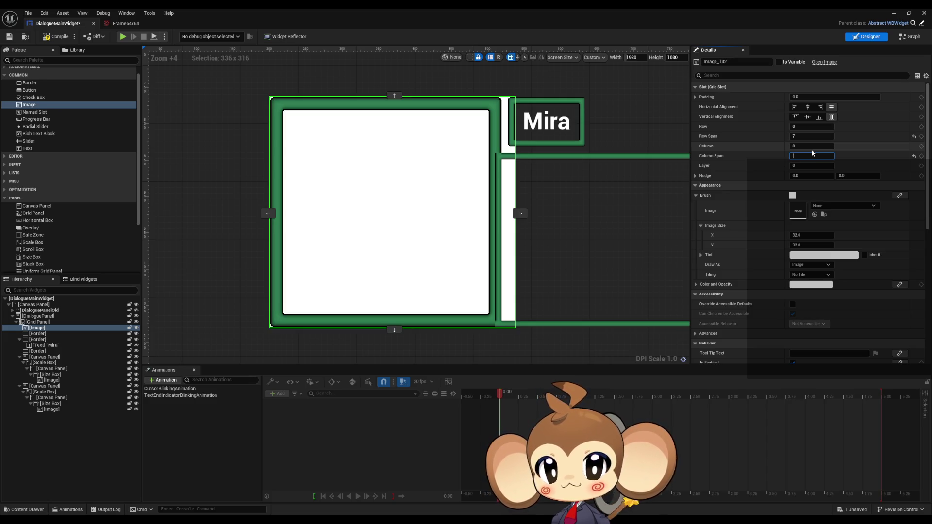
text(3)
key(Return)
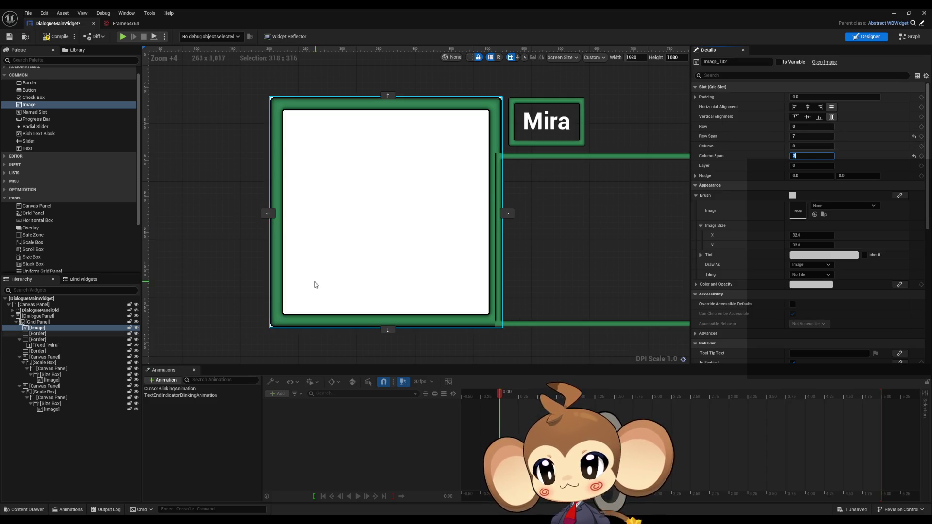
click(824, 206)
- Set the Image's Brush Image to Frame64x64 and Draw As to Border
text(64)
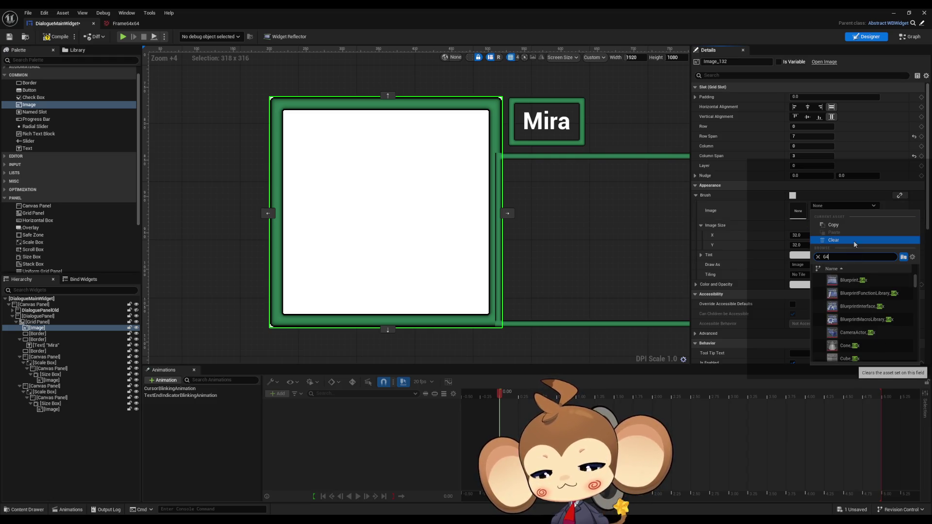
text(x6)
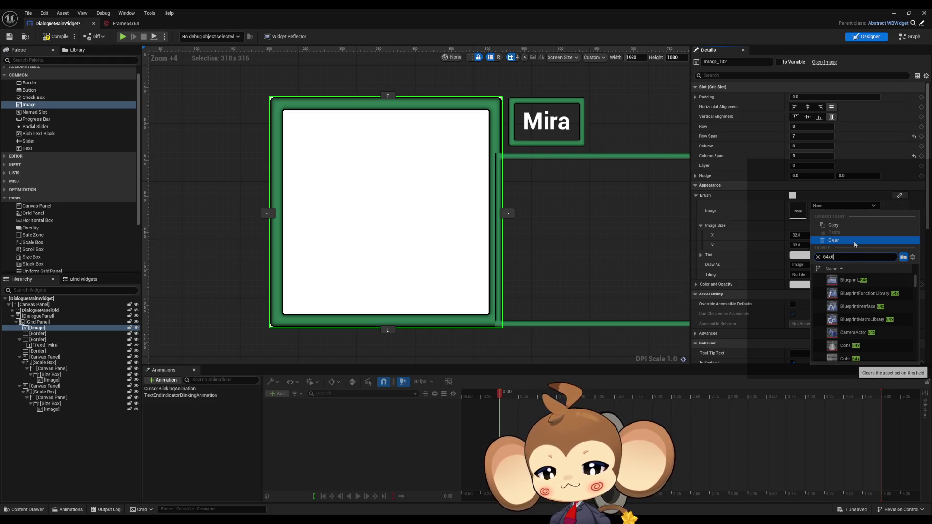
text(4)
click(874, 308)
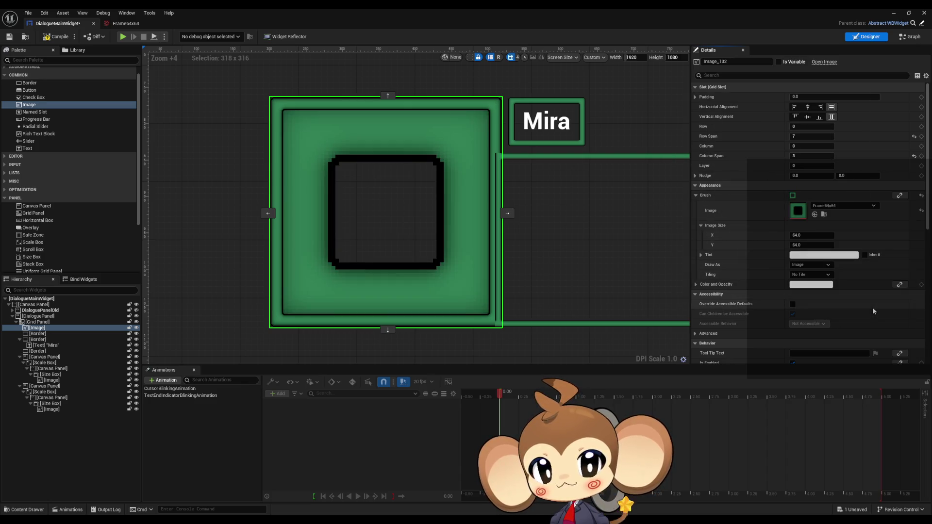
click(807, 266)
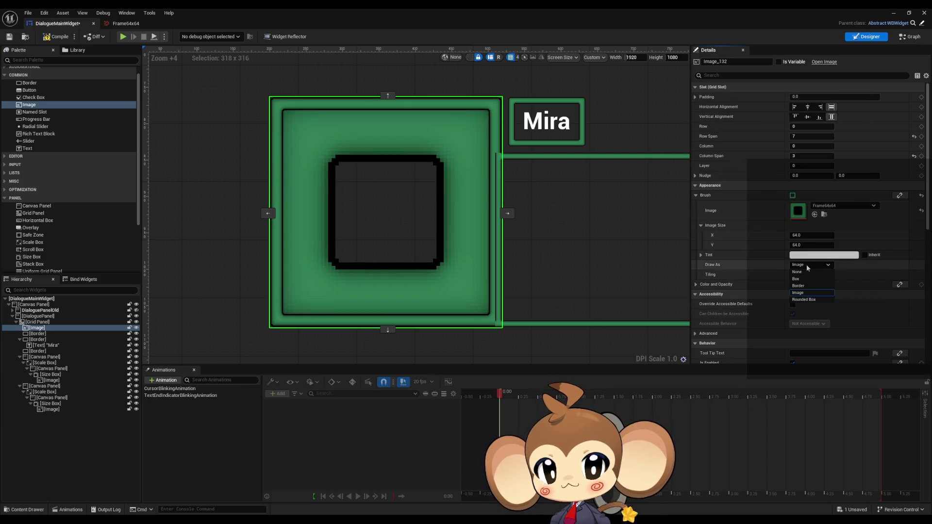
click(804, 285)
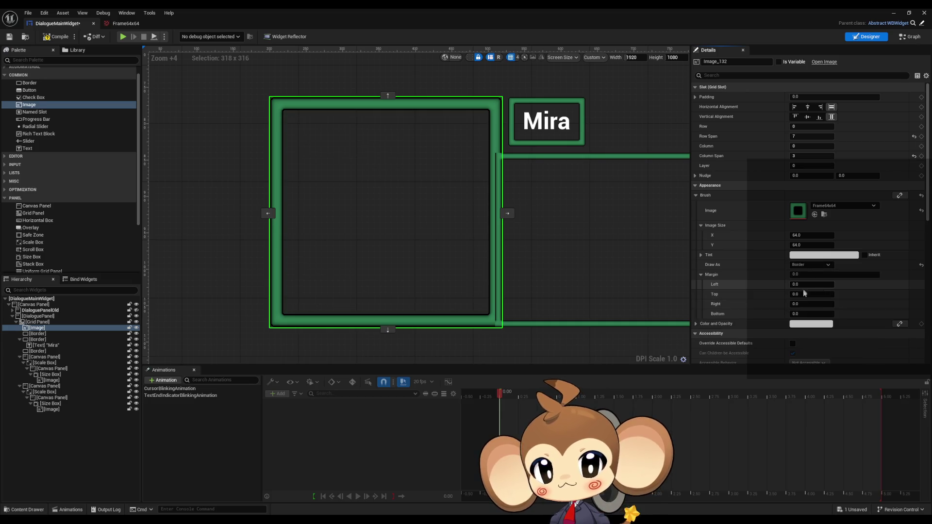
- Set the Left, Top, Right and Bottom margins of the image brush to 0.5
click(806, 285)
text(.5)
key(Tab)
text(0.5)
key(Tab)
text(0.5)
key(Tab)
text(0.5)
key(Return)
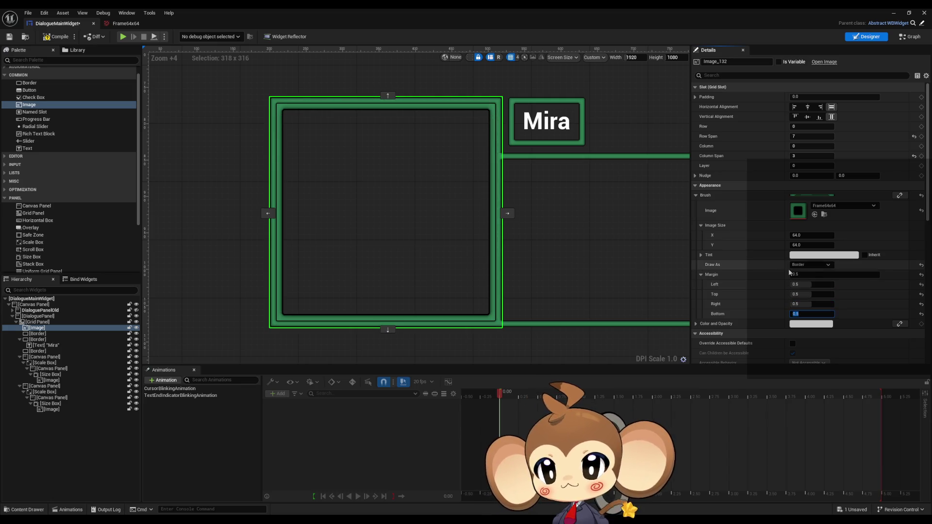
- Inspect the framed image's edges, then open the Frame64x64 texture to check its settings
scroll(388, 218, up, 3)
scroll(388, 218, up, 2)
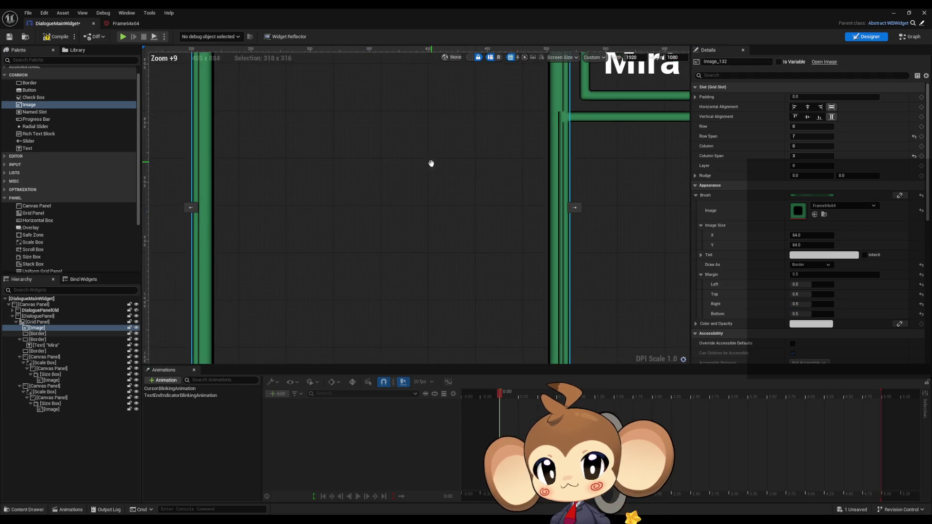
drag(430, 162, 416, 291)
mouse_move(569, 214)
mouse_down()
mouse_move(597, 172)
mouse_move(595, 118)
mouse_up()
scroll(576, 181, down, 4)
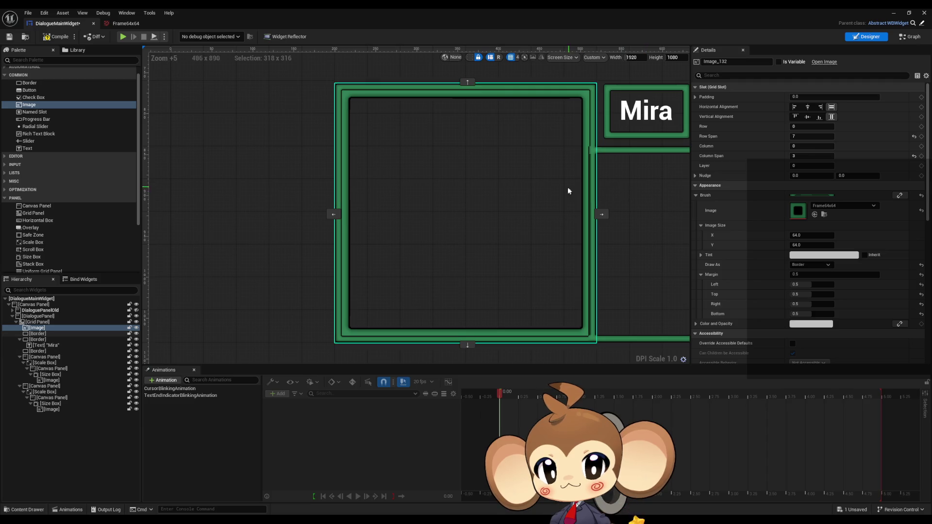
scroll(569, 189, up, 1)
scroll(578, 189, down, 1)
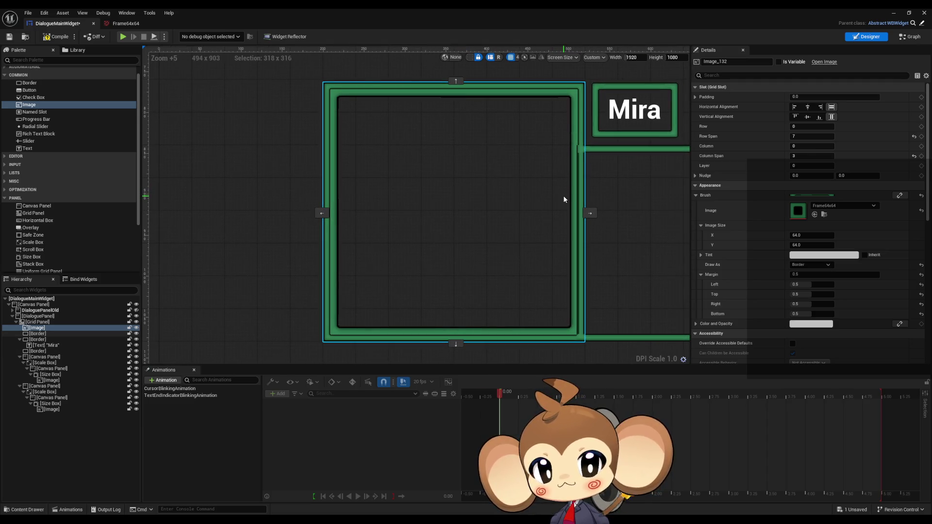
double_click(801, 214)
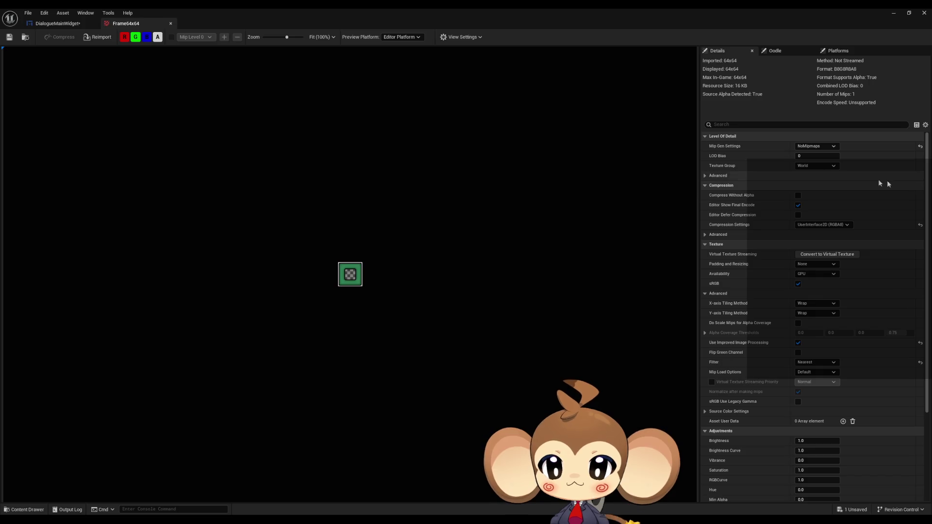
scroll(781, 250, down, 3)
scroll(776, 233, down, 2)
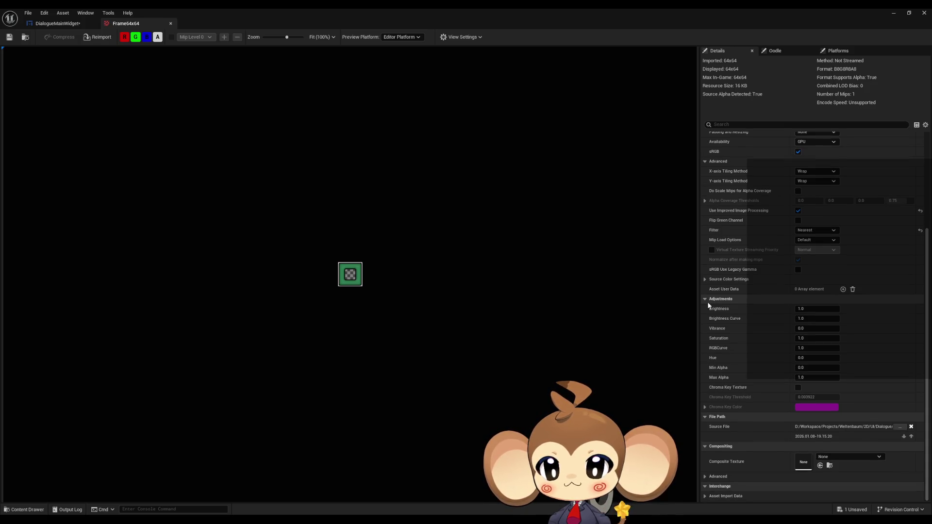
scroll(707, 302, up, 4)
scroll(708, 301, up, 1)
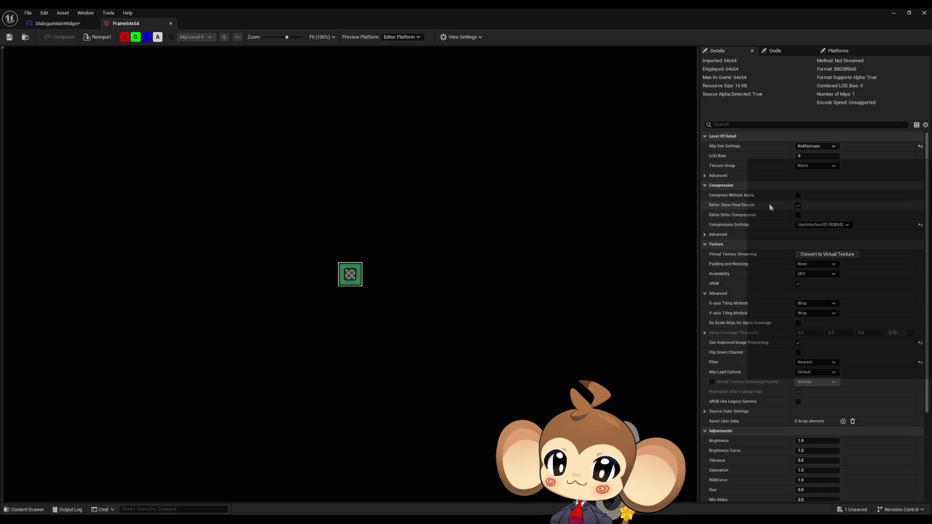
click(705, 176)
click(705, 176)
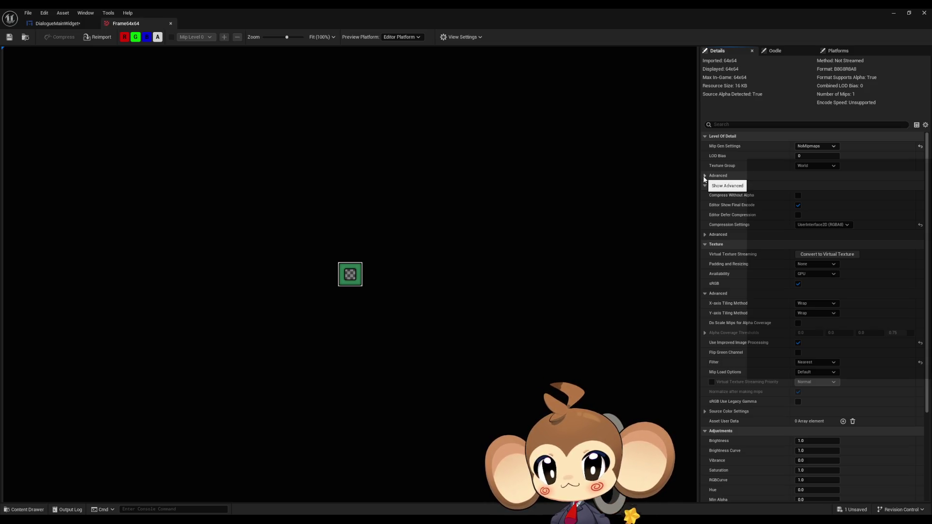
scroll(752, 207, down, 1)
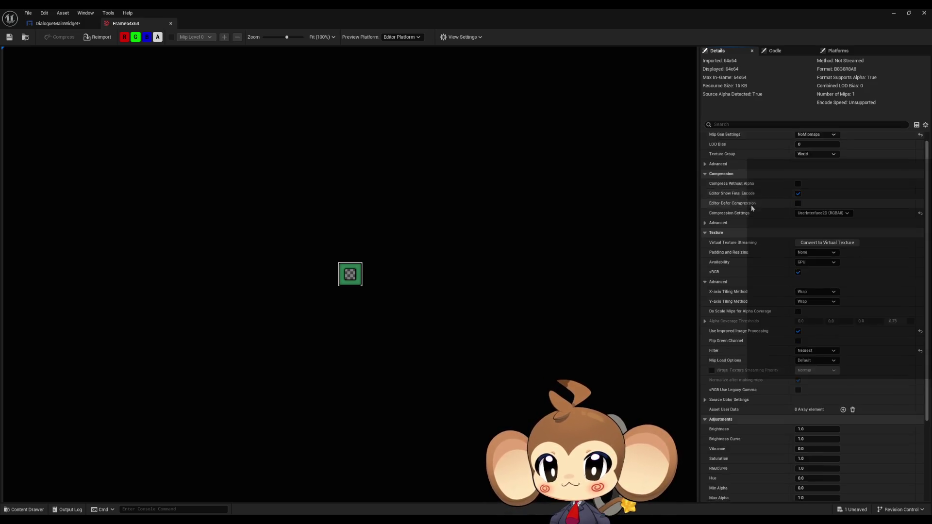
scroll(751, 205, down, 5)
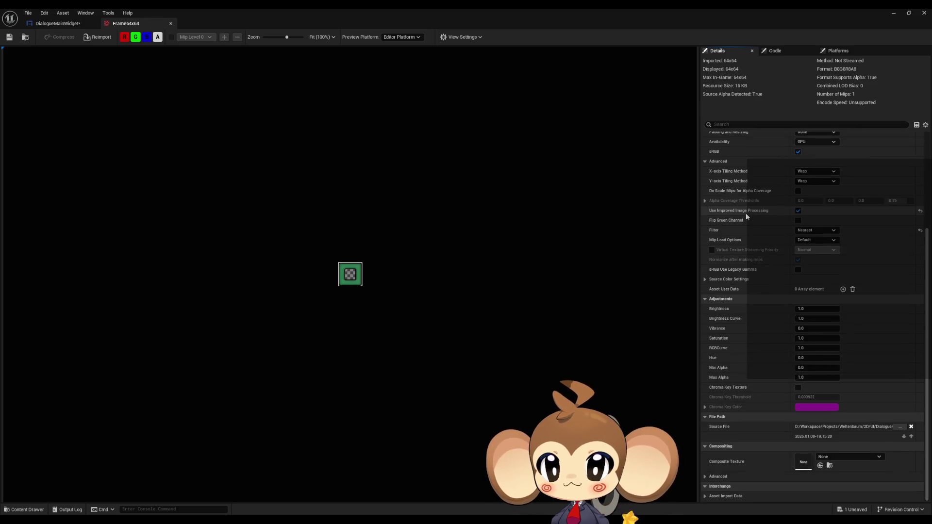
click(56, 24)
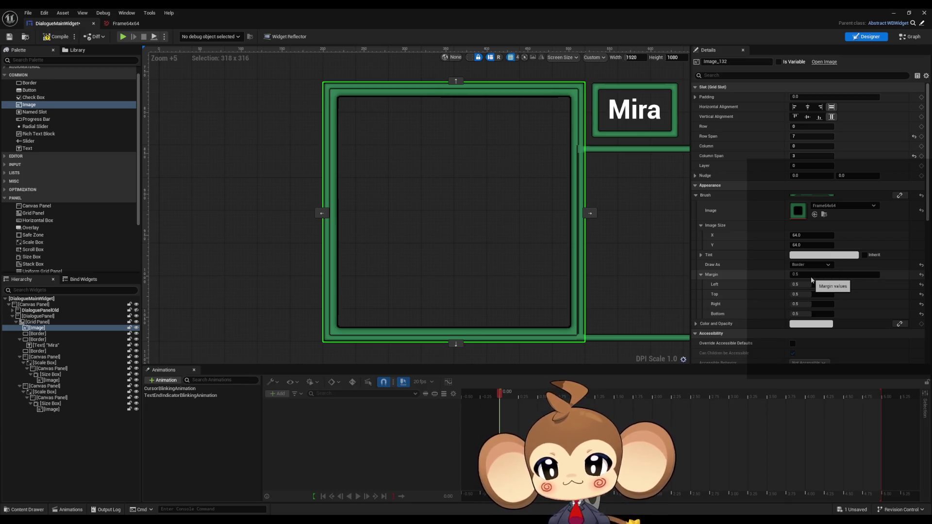
- Zoom along the frame's right edge and hide the frame image in the designer to compare pixels
scroll(620, 157, up, 8)
mouse_move(488, 132)
mouse_down()
mouse_move(482, 235)
mouse_move(486, 229)
mouse_move(496, 193)
mouse_move(456, 223)
mouse_move(461, 234)
mouse_up()
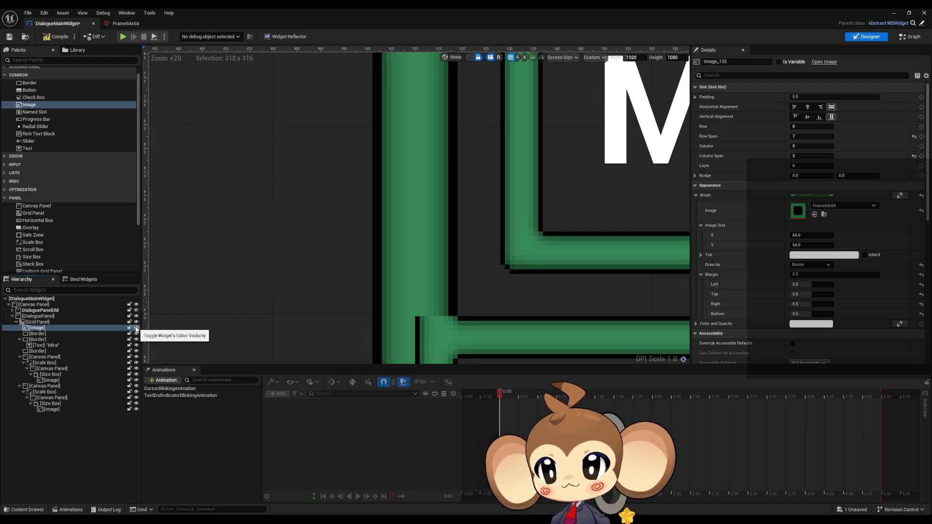
click(137, 328)
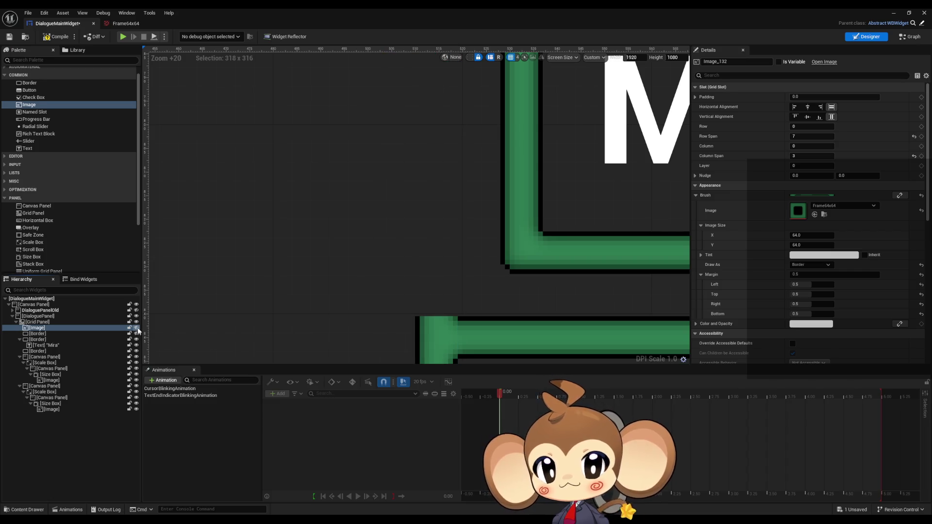
scroll(554, 285, down, 10)
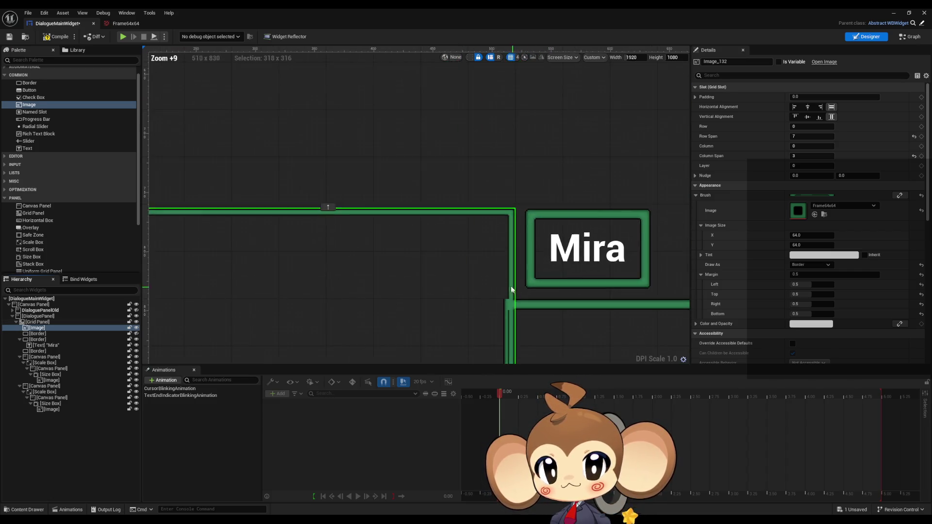
scroll(503, 255, up, 10)
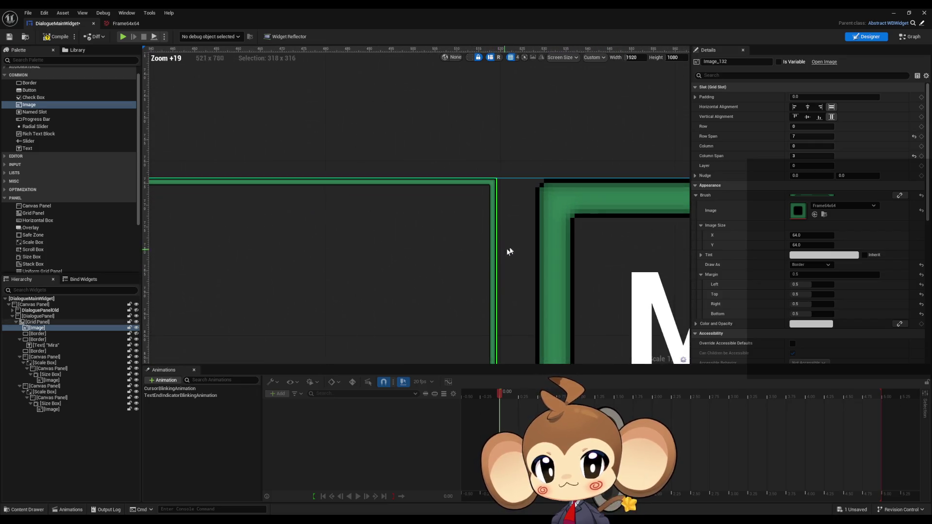
scroll(501, 237, down, 8)
scroll(403, 251, up, 2)
scroll(374, 279, down, 14)
scroll(389, 296, up, 7)
scroll(388, 308, up, 7)
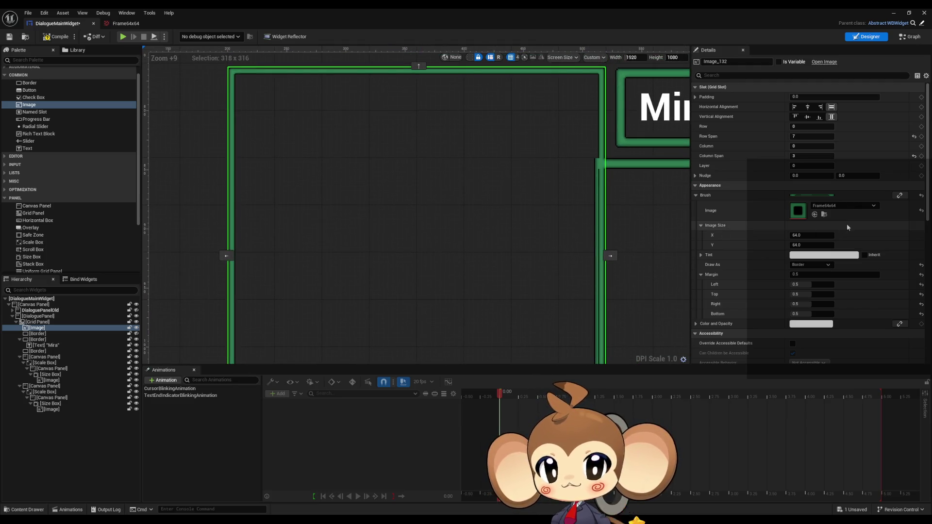
click(810, 264)
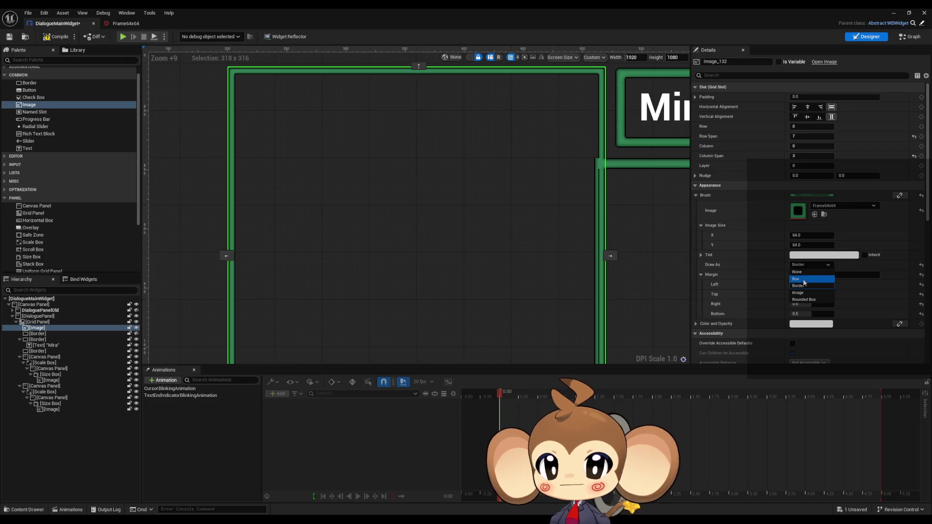
- Switch Draw As to Box and toggle the Border layer's visibility to compare the frame corner
click(802, 280)
drag(587, 136, 504, 143)
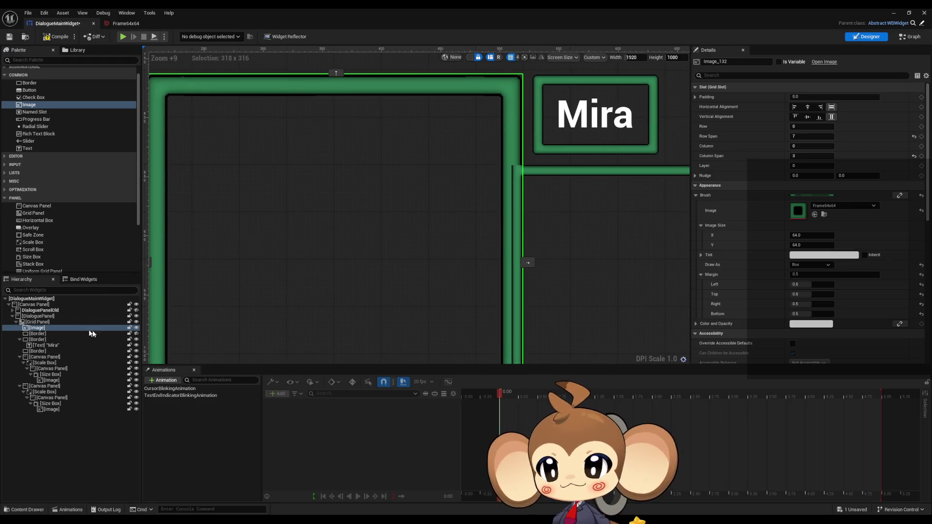
scroll(565, 140, up, 11)
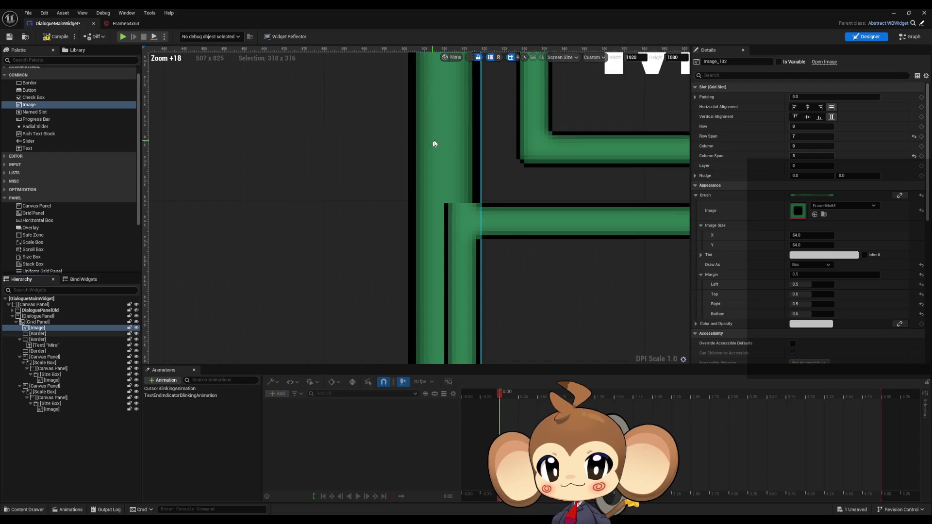
drag(458, 171, 447, 184)
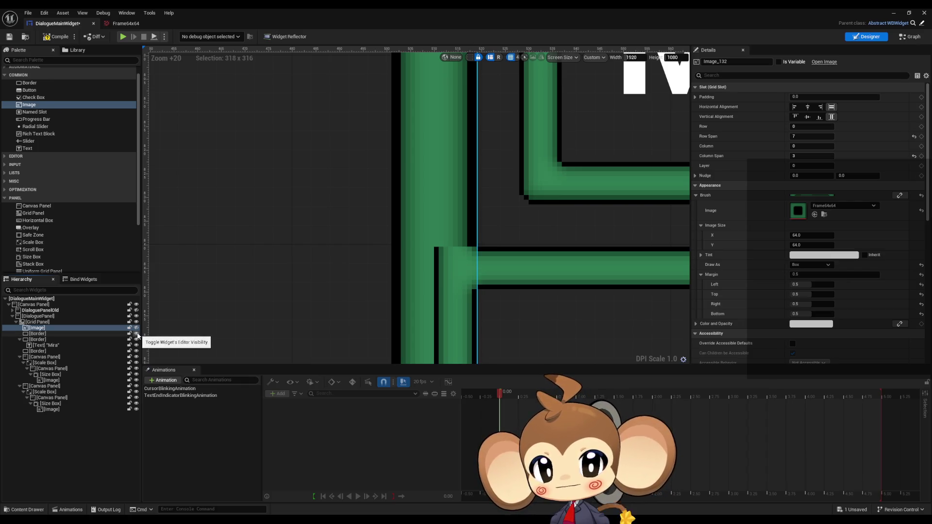
click(136, 334)
click(136, 334)
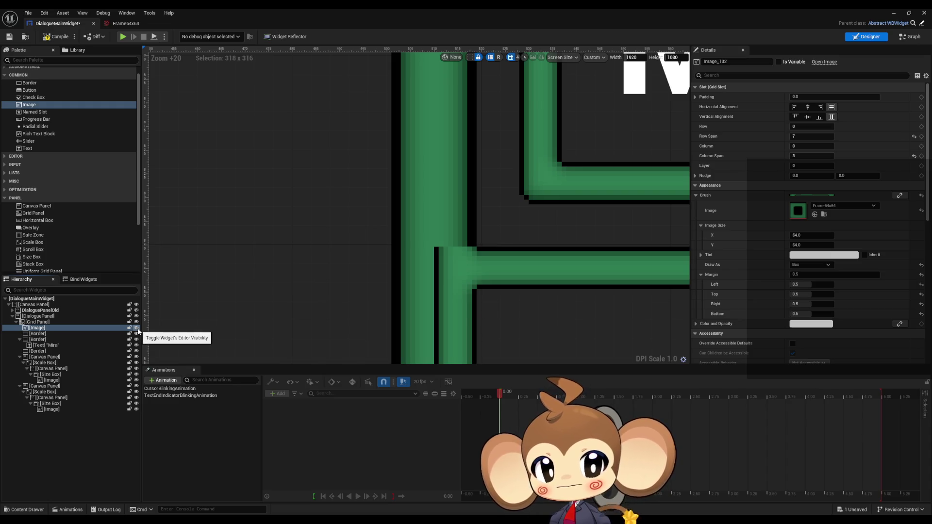
click(136, 333)
click(136, 333)
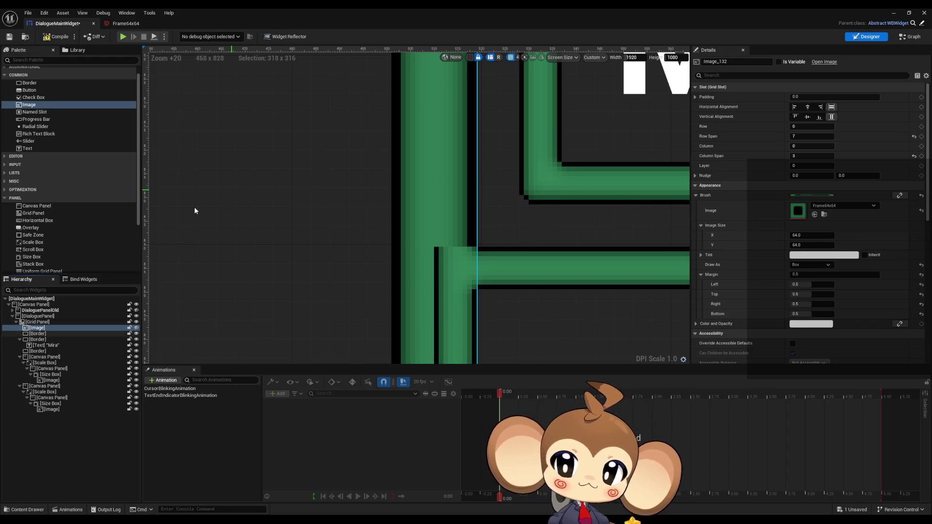
- Add a Scale Box under the Grid Panel spanning 7 rows and 3 columns
mouse_move(44, 245)
mouse_down()
mouse_move(39, 340)
mouse_move(38, 329)
mouse_up()
click(42, 329)
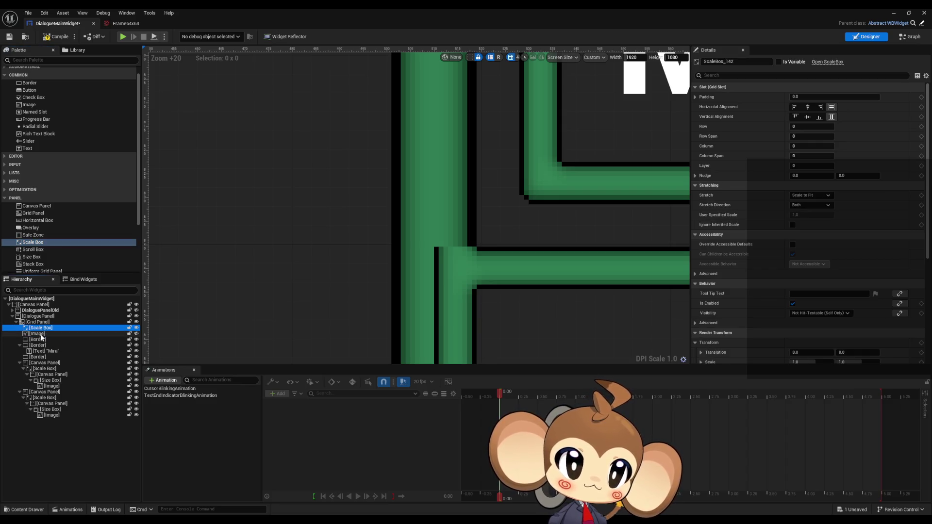
click(39, 334)
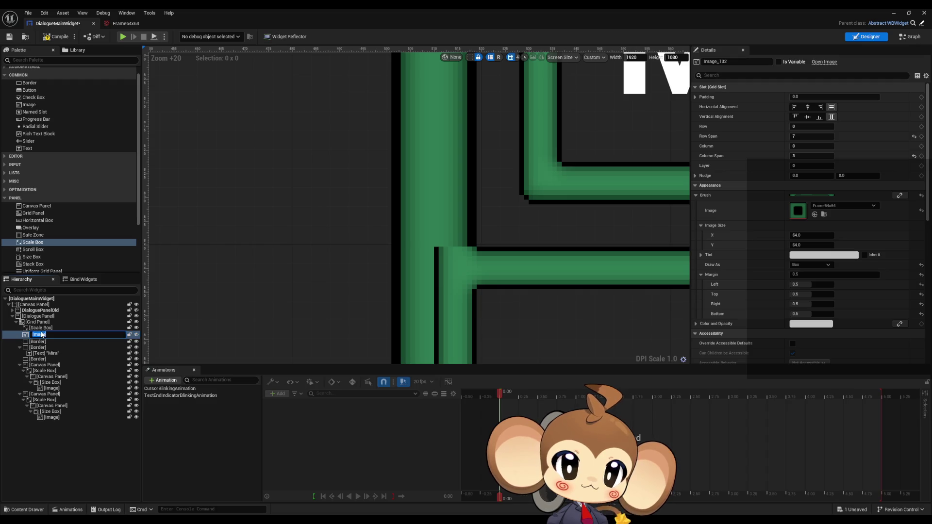
click(41, 328)
click(808, 137)
text(7)
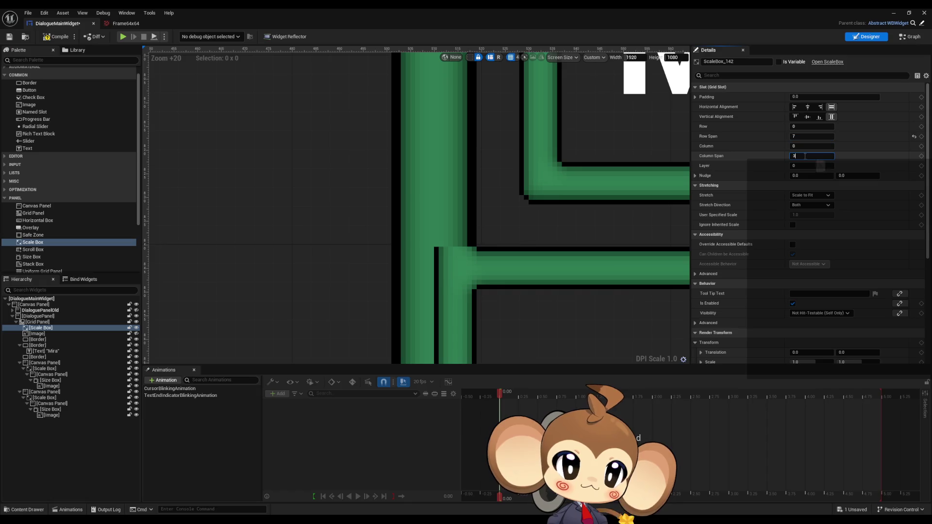
key(Return)
scroll(427, 188, down, 5)
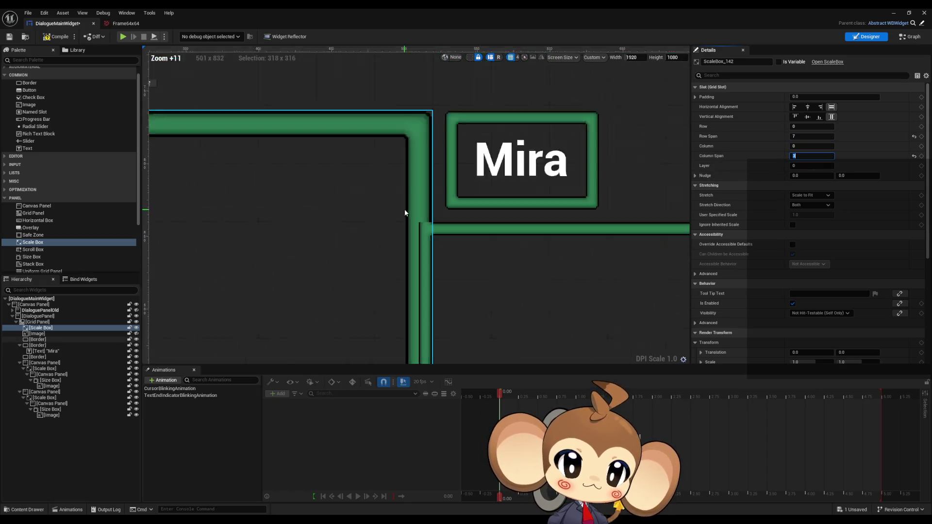
mouse_move(362, 239)
mouse_down()
mouse_move(451, 208)
mouse_move(433, 203)
mouse_up()
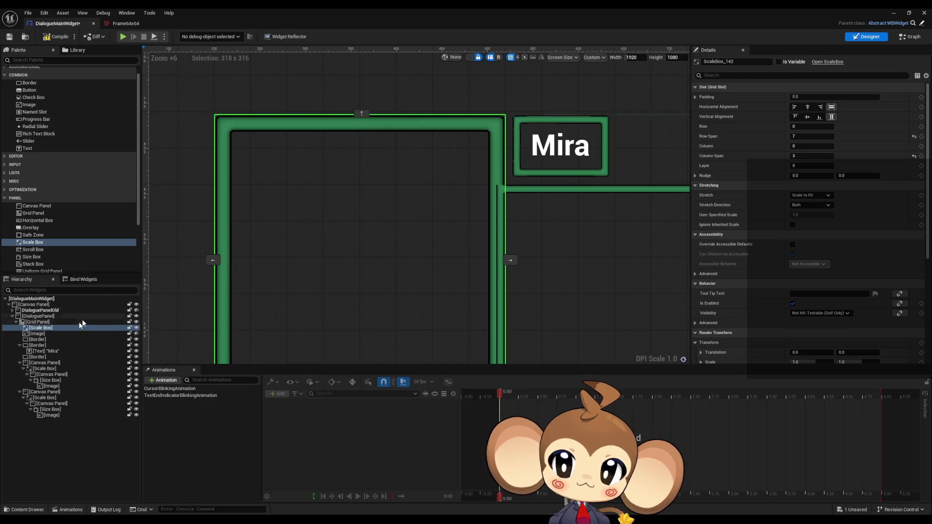
- Delete the old portrait image and nest the frame border inside the Scale Box
click(44, 335)
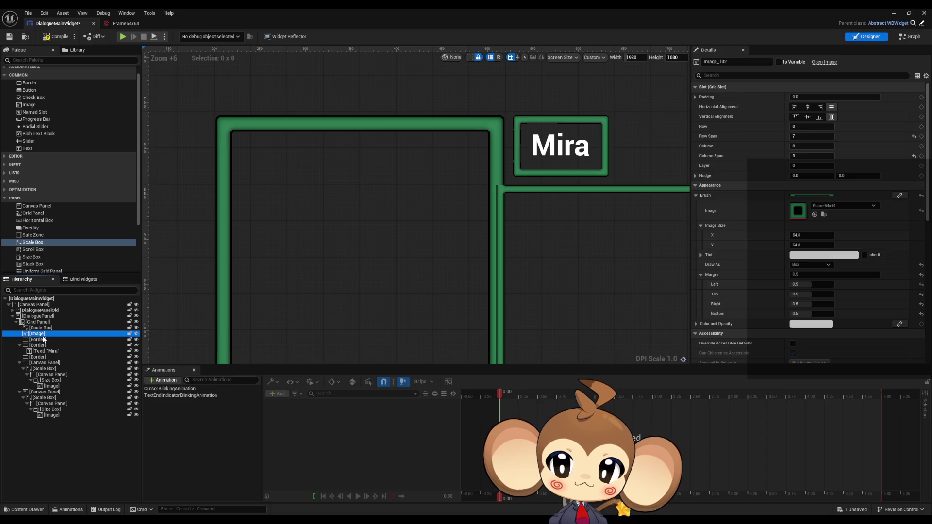
key(Delete)
click(43, 334)
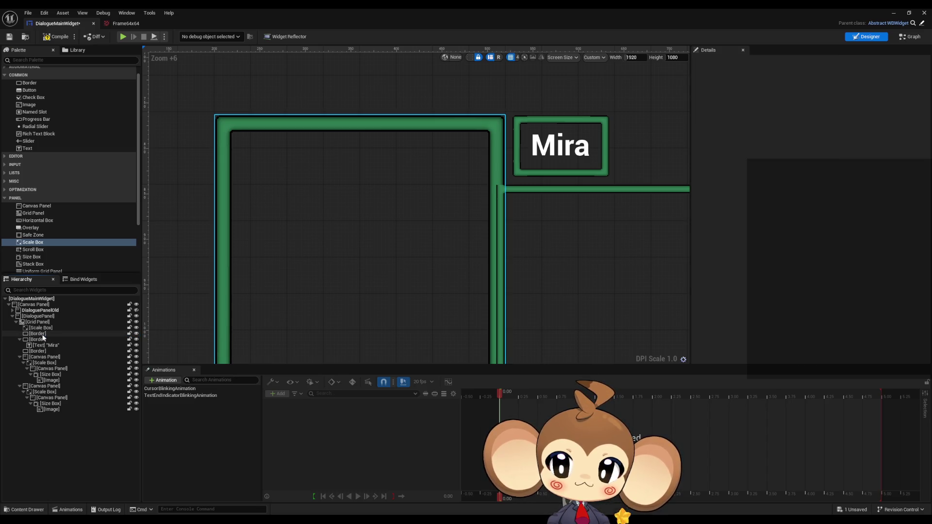
drag(50, 334, 47, 332)
click(46, 329)
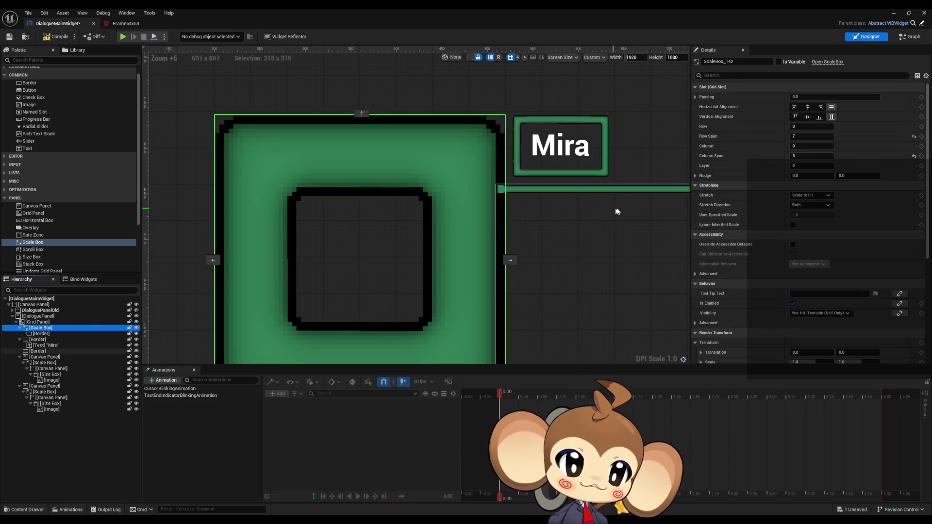
mouse_move(372, 162)
mouse_down()
mouse_move(383, 210)
mouse_move(339, 246)
mouse_move(357, 218)
mouse_up()
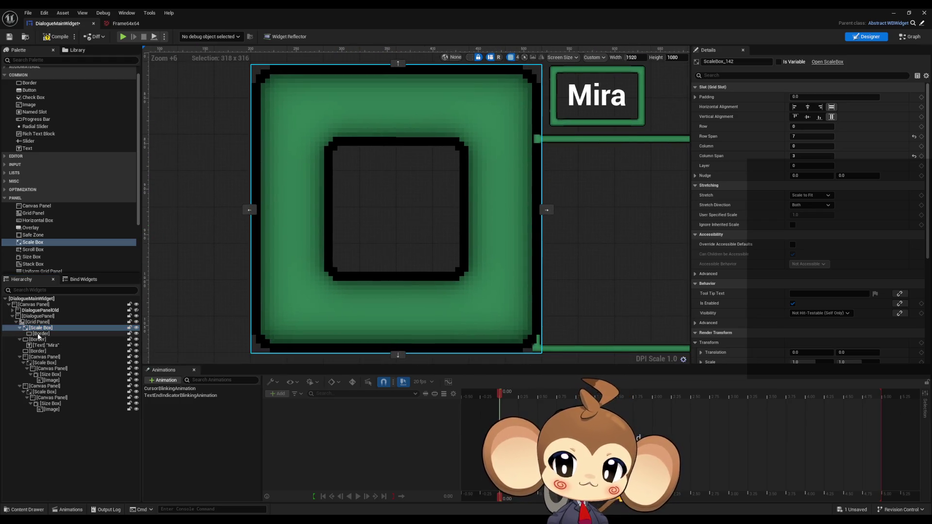
click(40, 333)
click(32, 329)
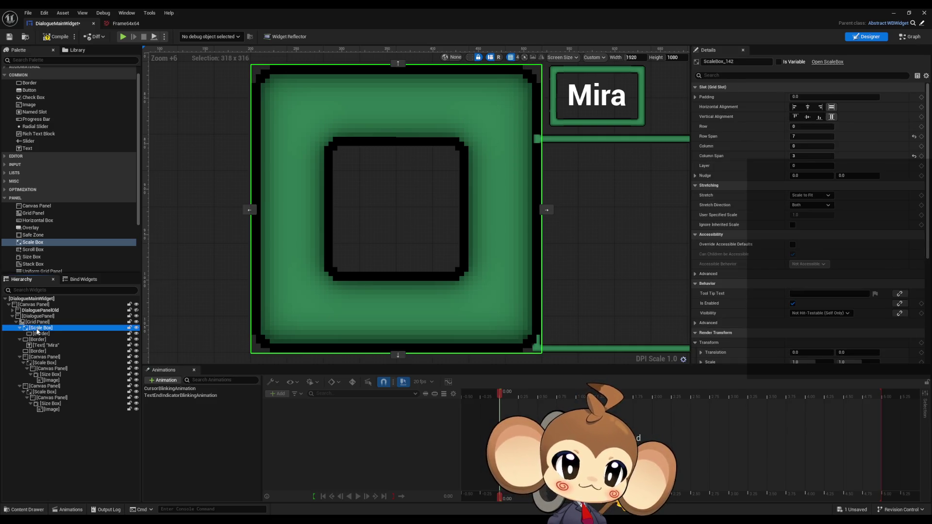
click(830, 195)
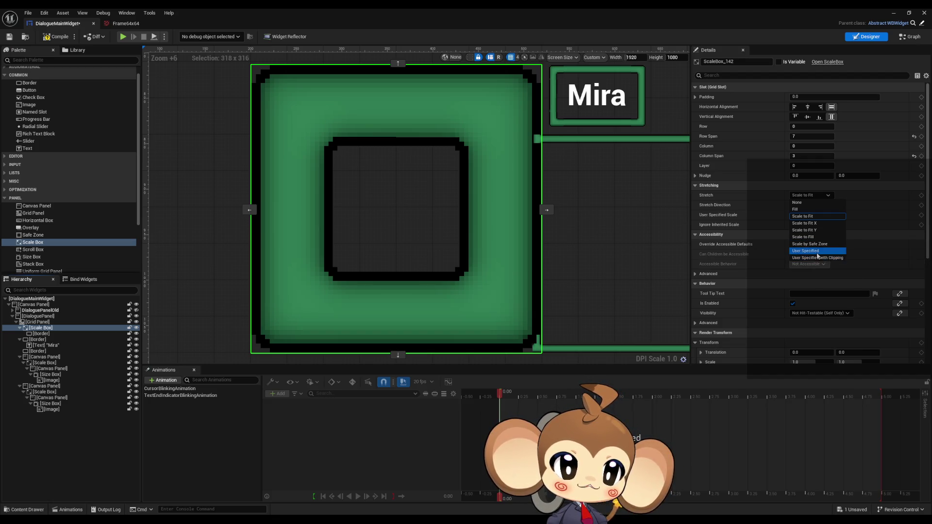
- Set the Scale Box stretch to User Specified with a user-specified scale of 0.5
click(808, 251)
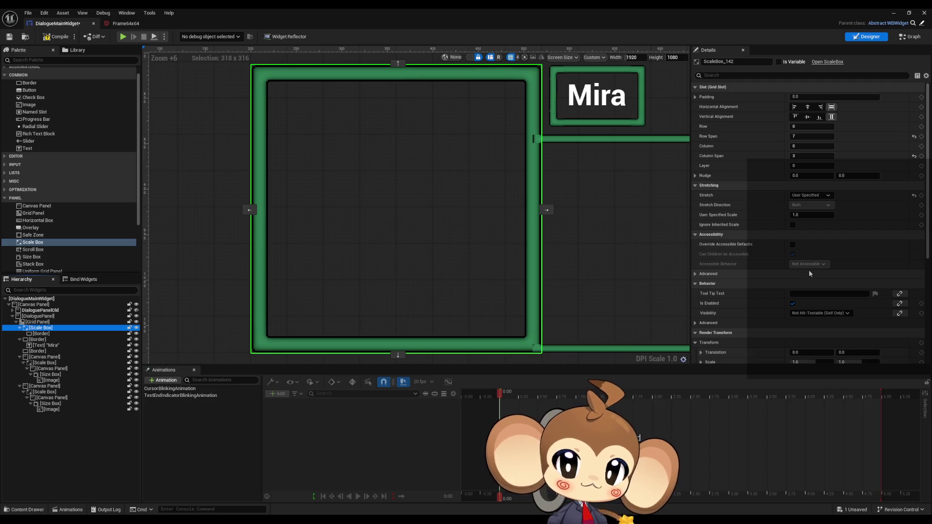
drag(808, 216, 784, 215)
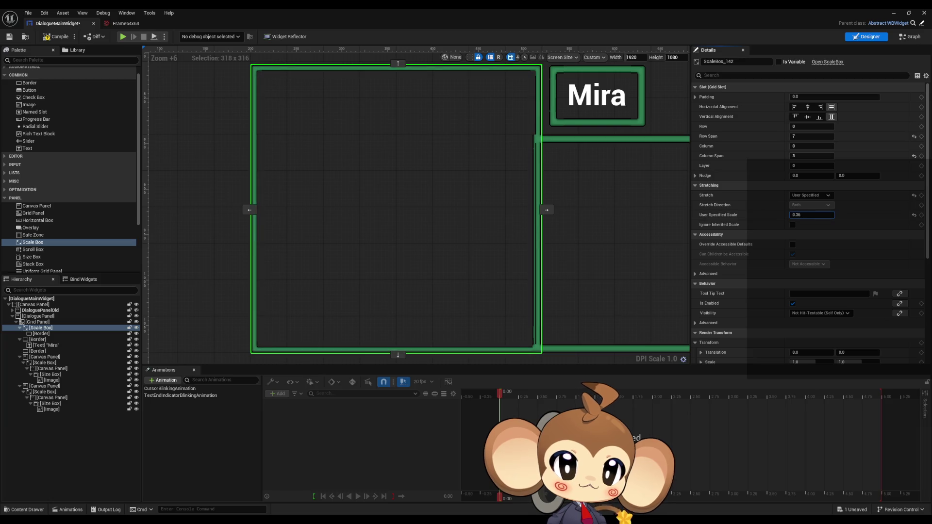
click(811, 215)
text(0)
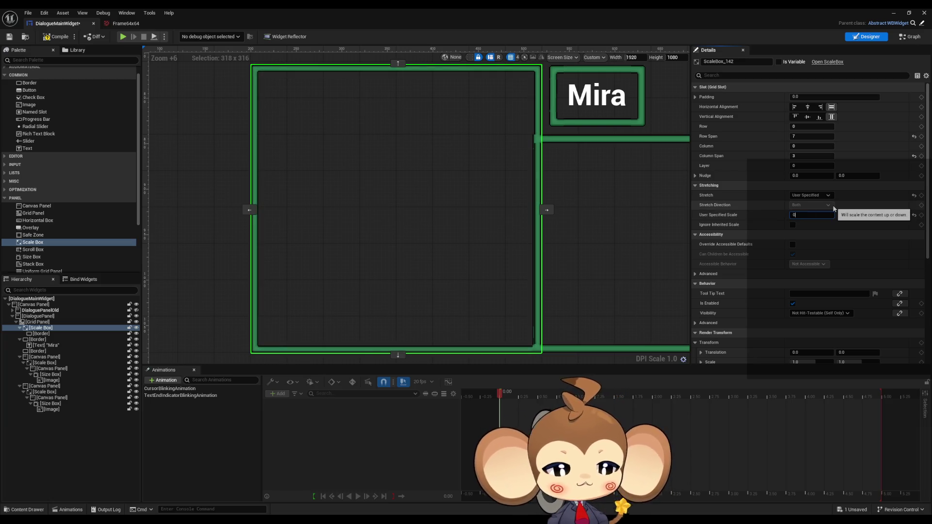
text(.5)
key(Return)
- Zoom and pan across the frame junction to inspect the thinner frame, then return to the level editor
scroll(520, 118, up, 5)
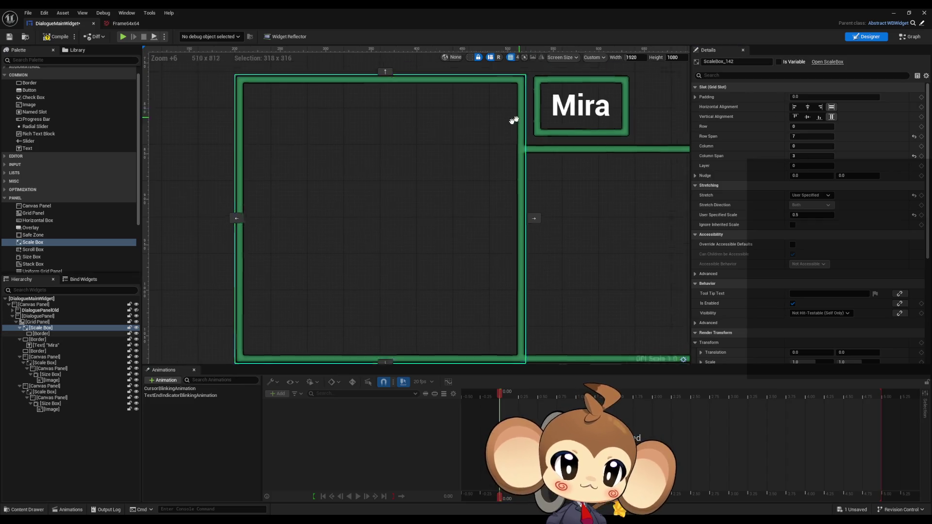
scroll(436, 207, up, 4)
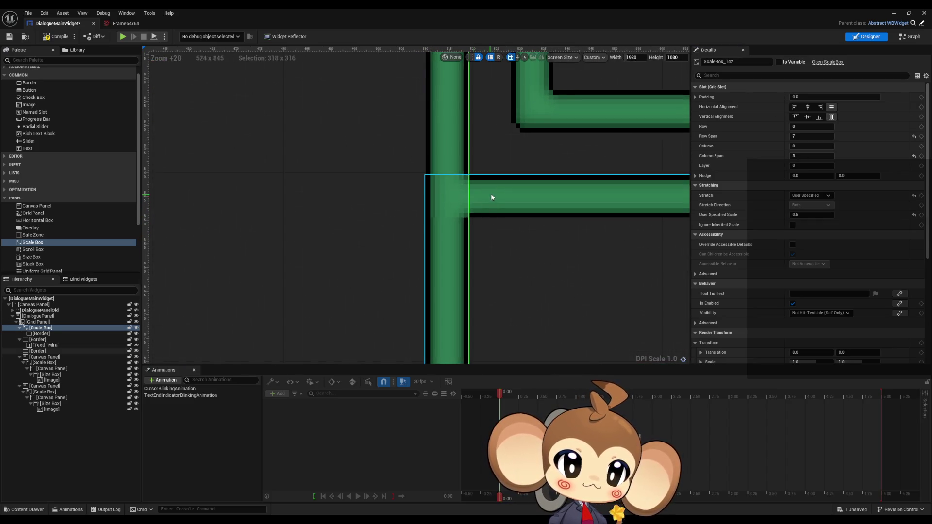
mouse_move(499, 195)
mouse_down()
mouse_move(480, 223)
mouse_move(439, 192)
mouse_up()
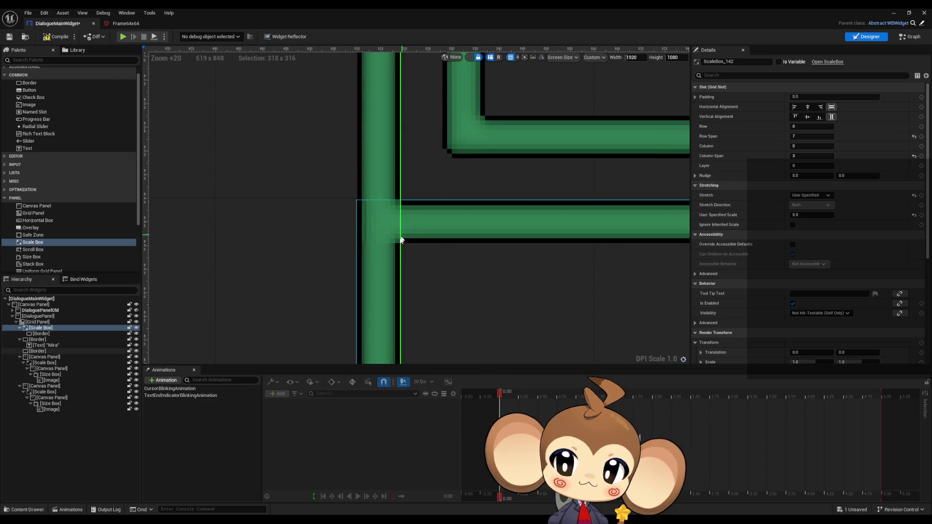
scroll(401, 235, down, 4)
drag(372, 258, 500, 235)
scroll(499, 242, down, 4)
scroll(492, 236, down, 3)
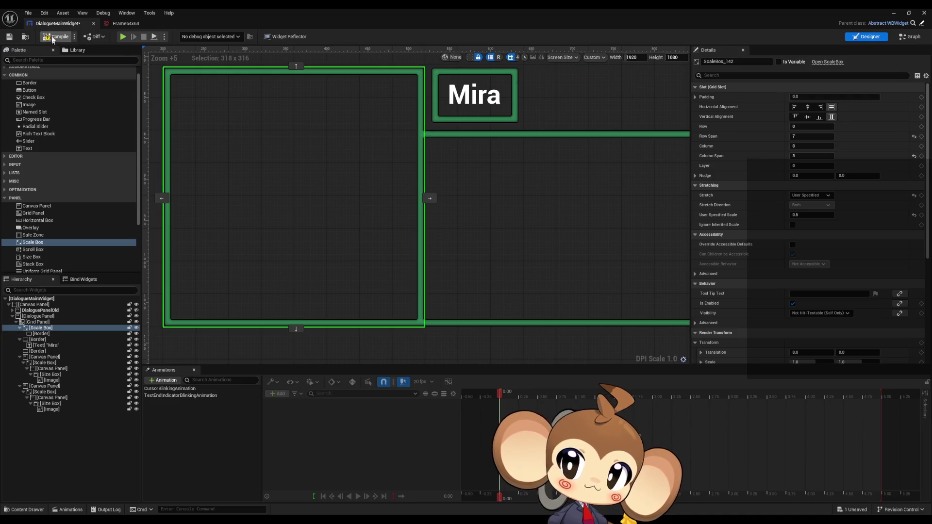
click(893, 13)
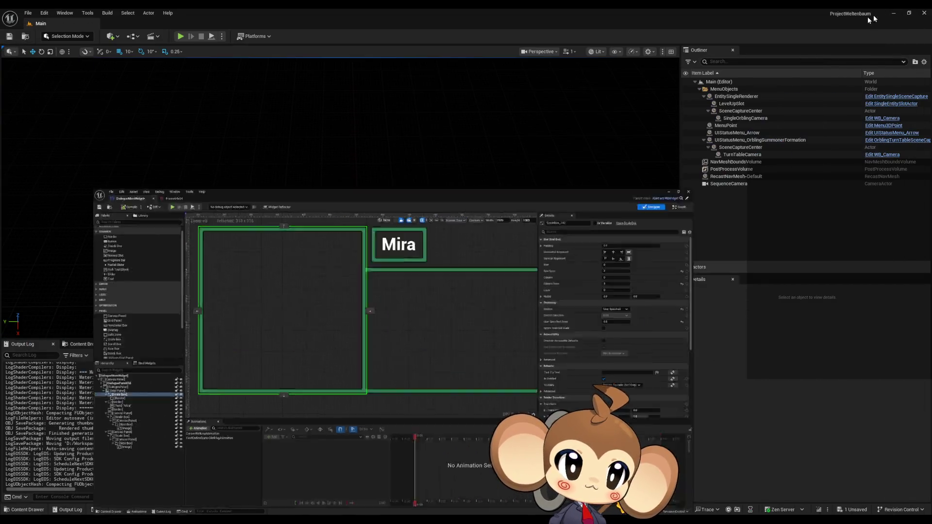
- Play the game fullscreen past the start screen and snip the dialogue box area
click(180, 36)
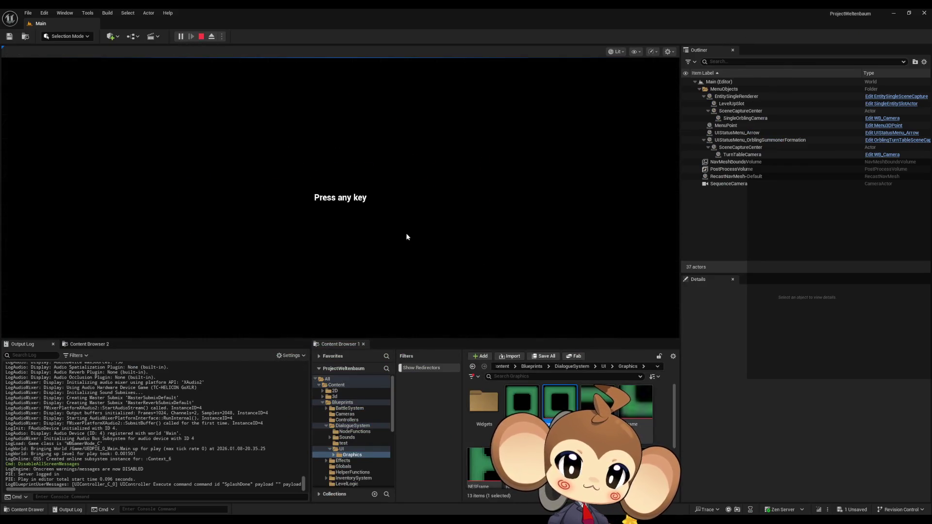
click(408, 245)
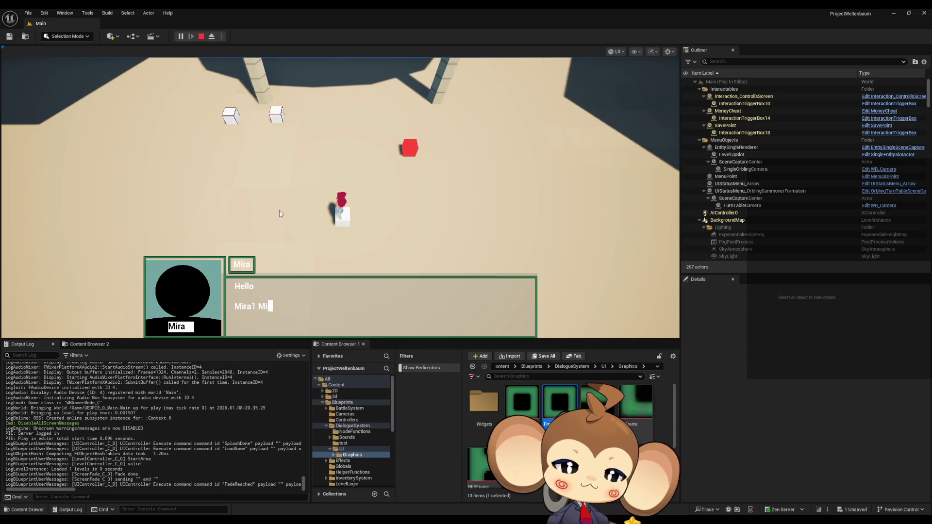
key(F11)
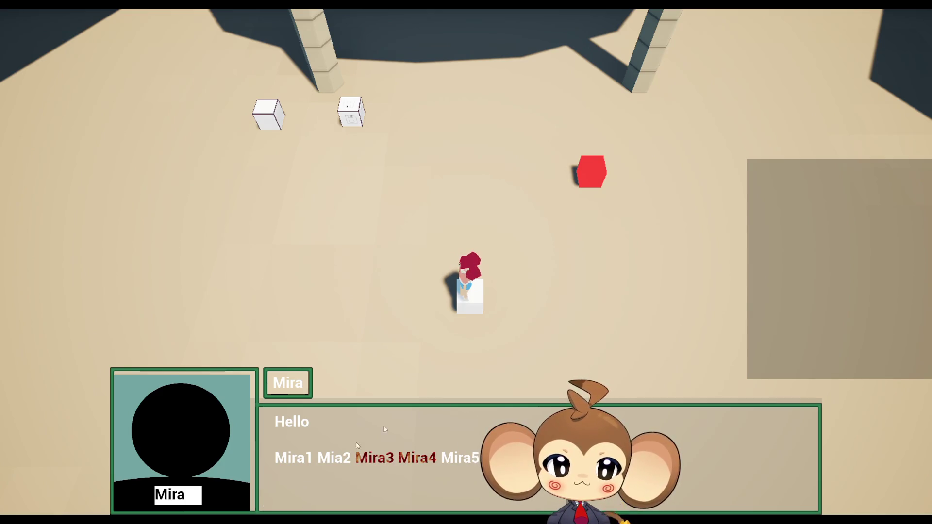
key(super+shift+s)
mouse_move(52, 233)
mouse_down()
mouse_move(214, 369)
mouse_move(781, 488)
mouse_move(665, 504)
mouse_move(653, 515)
mouse_up()
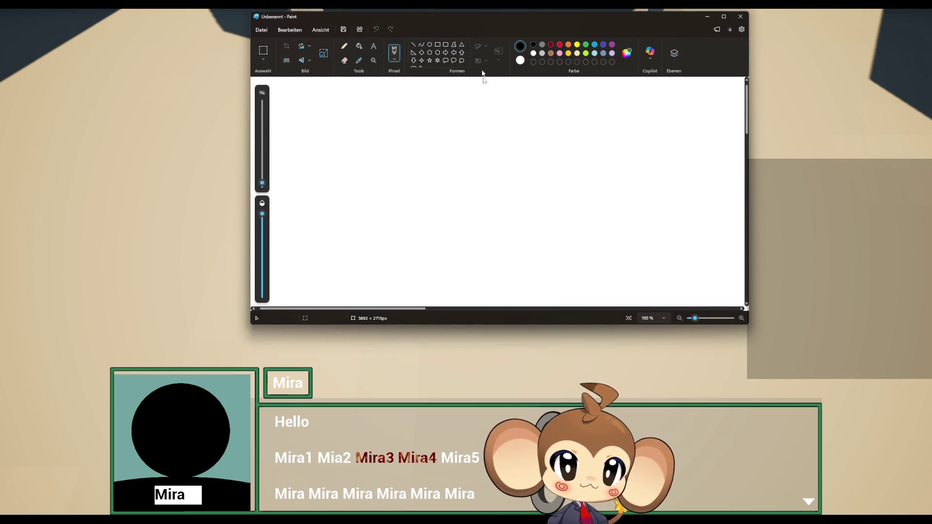
- Paste the dialogue screenshot into Paint, zoom in on the green frame edges, then minimize Paint
key(ctrl+v)
scroll(496, 261, up, 10)
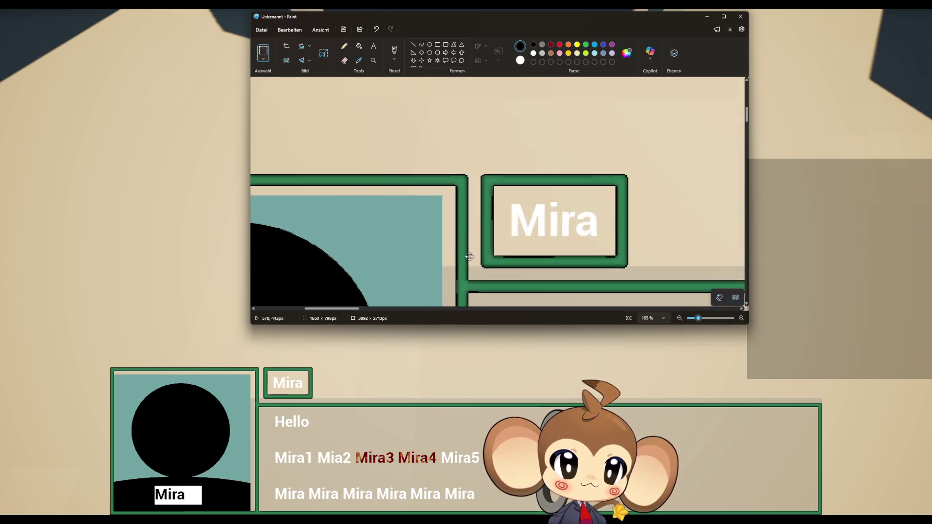
scroll(454, 241, up, 3)
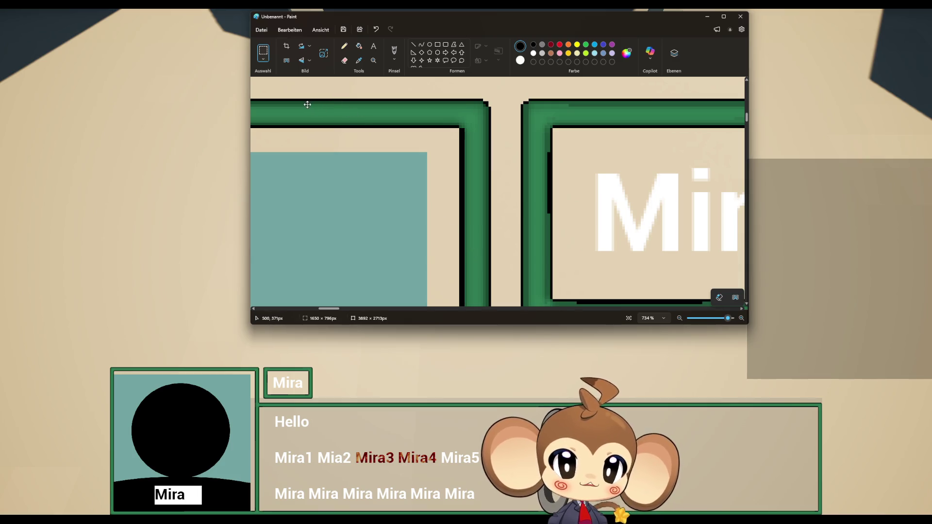
scroll(311, 142, up, 1)
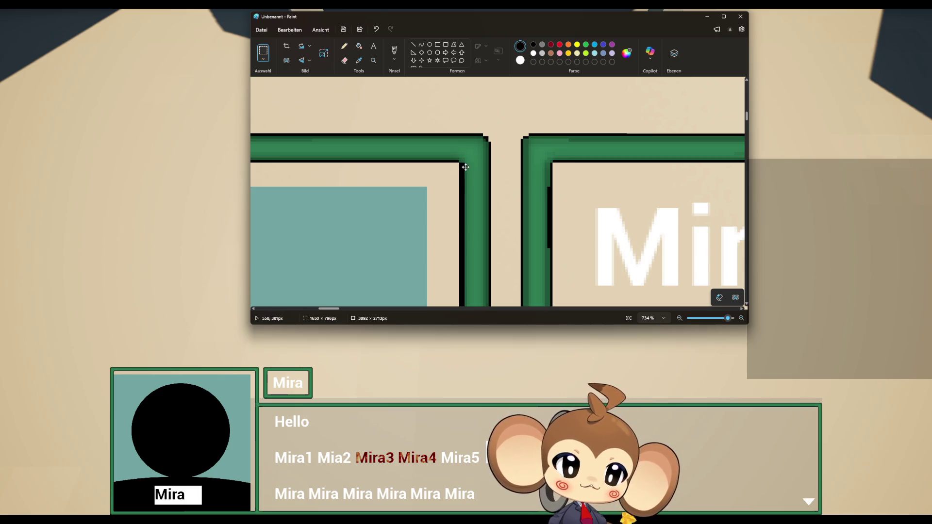
scroll(466, 170, down, 7)
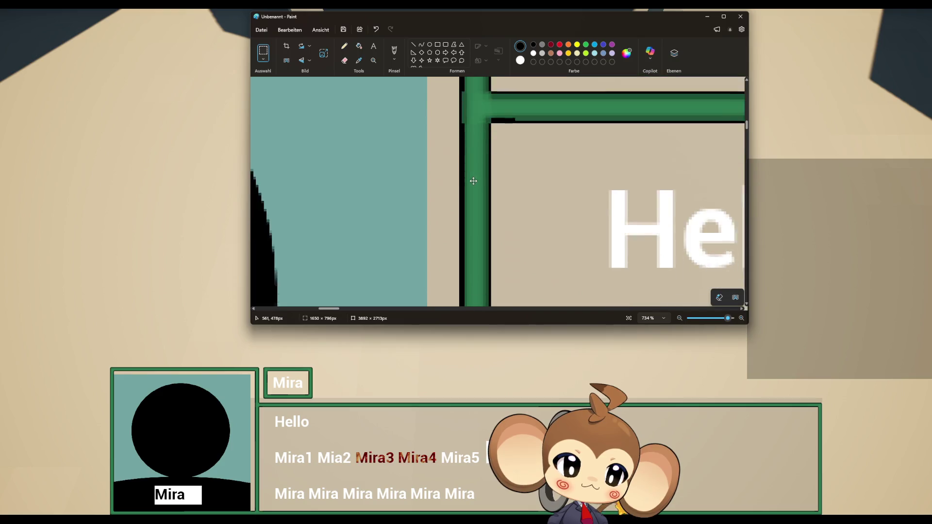
scroll(473, 181, down, 4)
scroll(463, 170, up, 5)
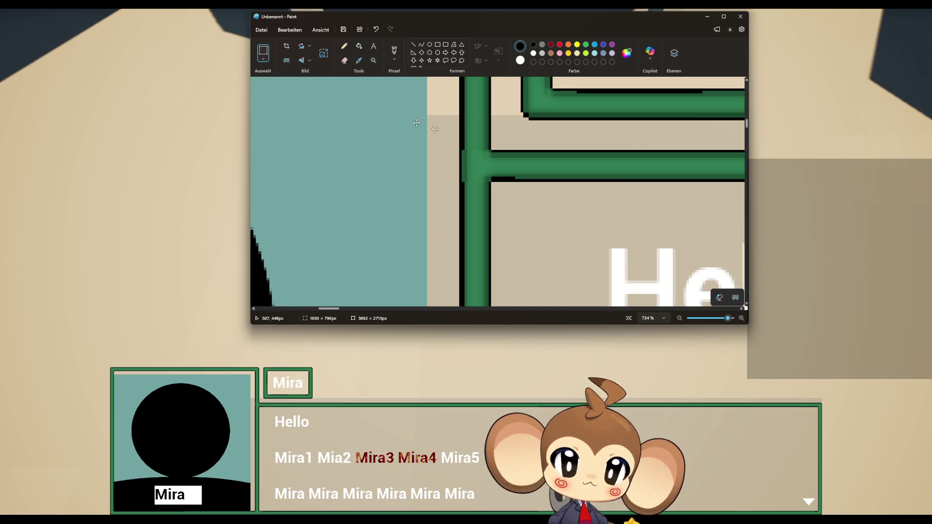
click(841, 470)
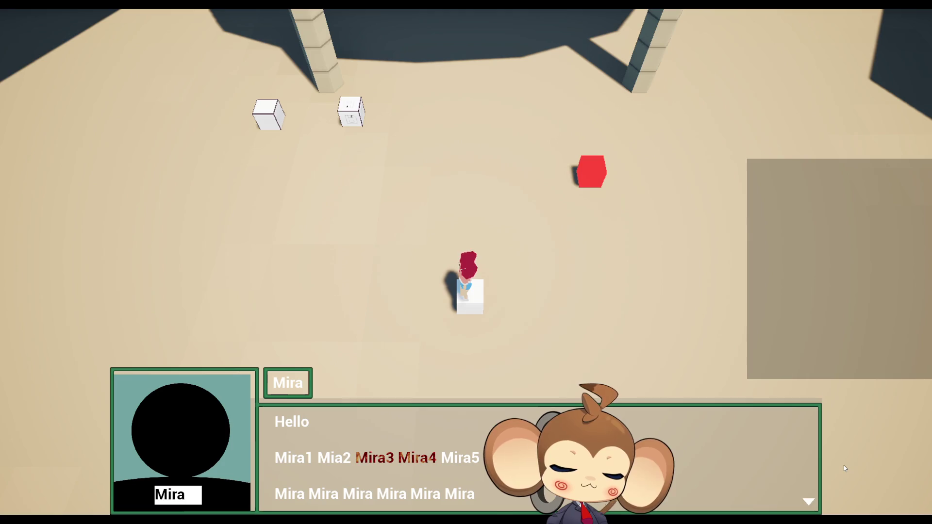
- Leave fullscreen, stop the game, and switch back to the DialogueMainWidget editor
key(F11)
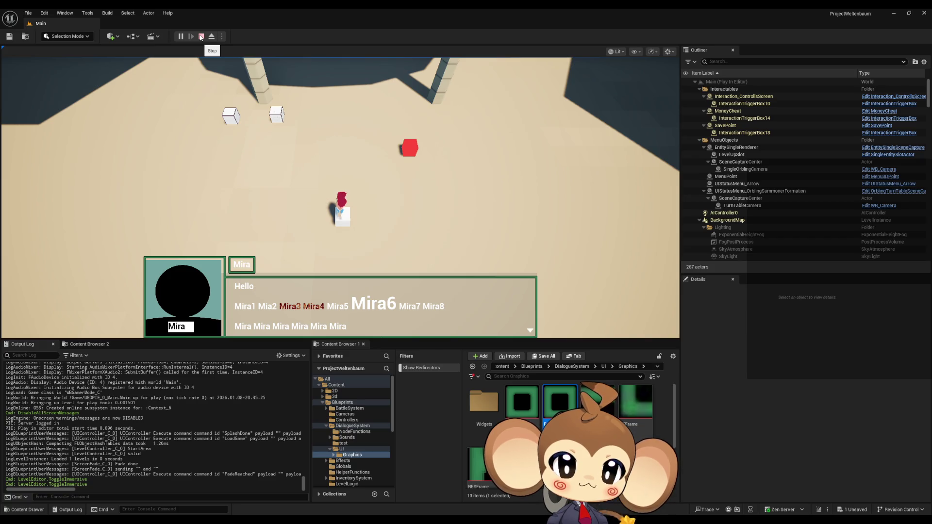
click(201, 37)
mouse_move(381, 520)
click(440, 489)
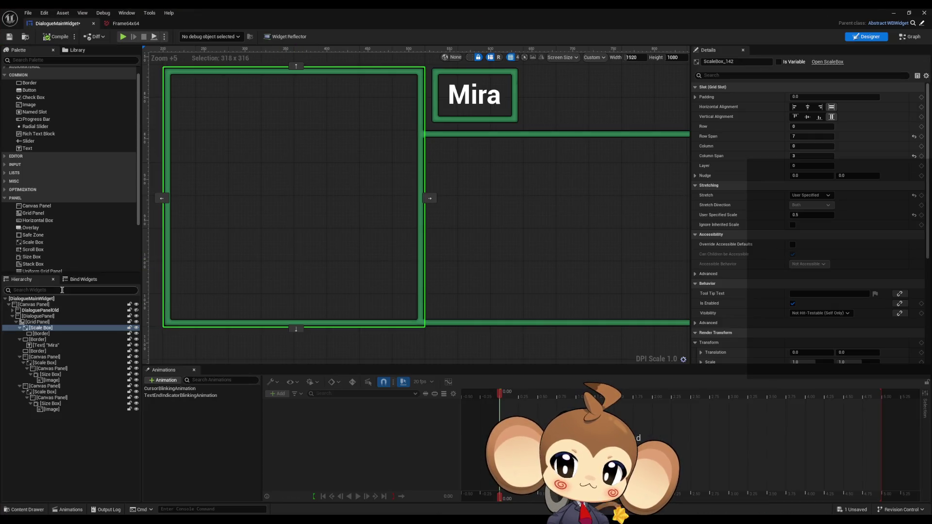
- Add a Canvas Panel to the root canvas, anchored full-stretch with all offsets 0
click(43, 305)
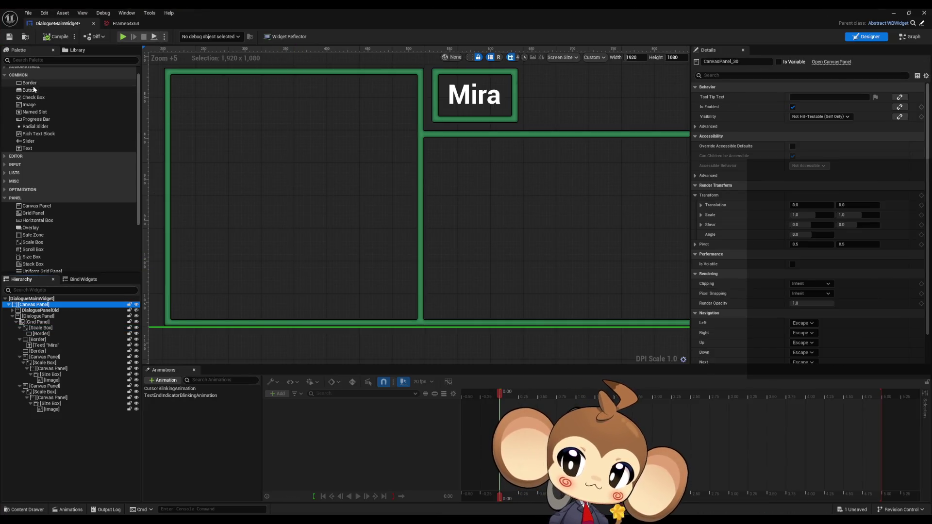
scroll(39, 116, down, 1)
mouse_move(34, 194)
mouse_down()
mouse_move(55, 250)
mouse_move(39, 307)
mouse_up()
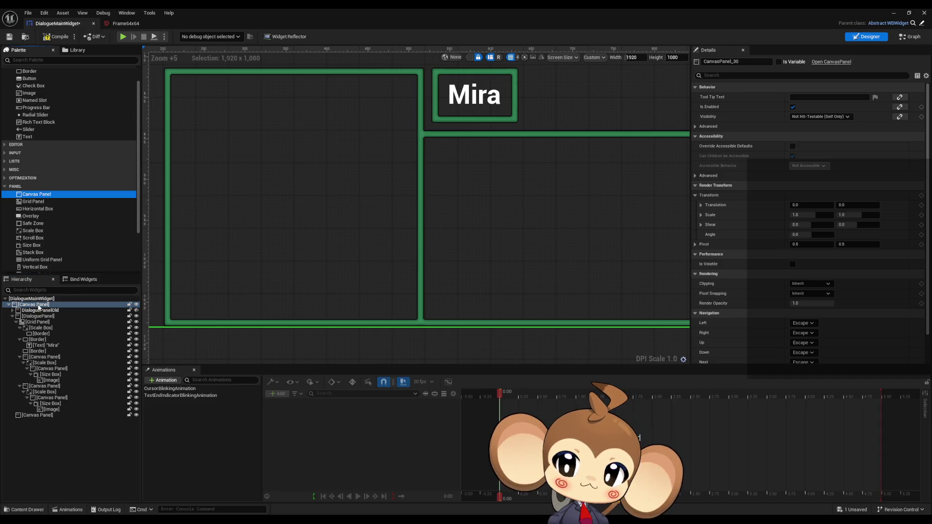
click(45, 415)
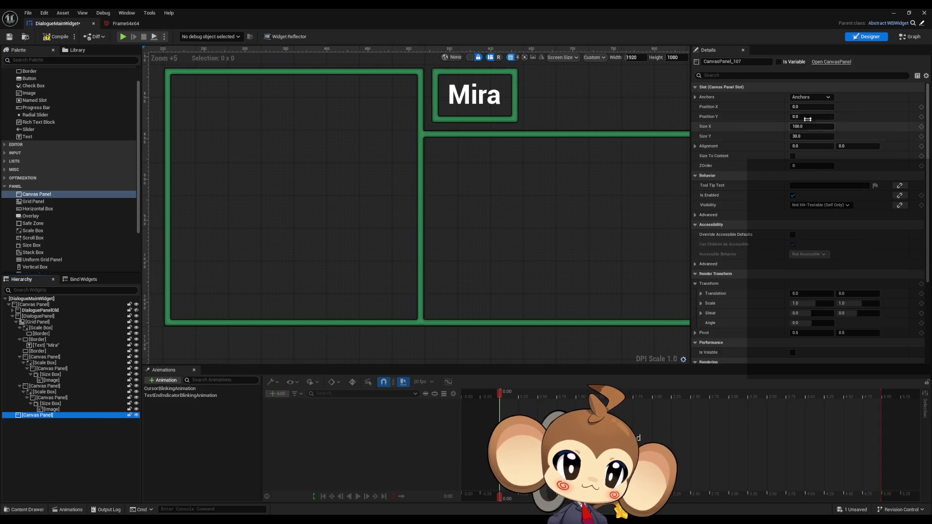
click(813, 97)
click(880, 191)
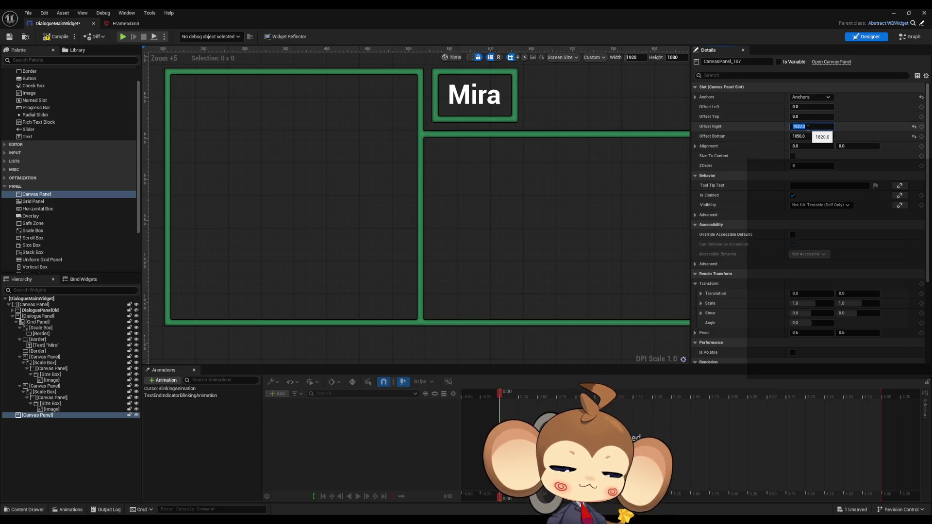
text(0)
key(Return)
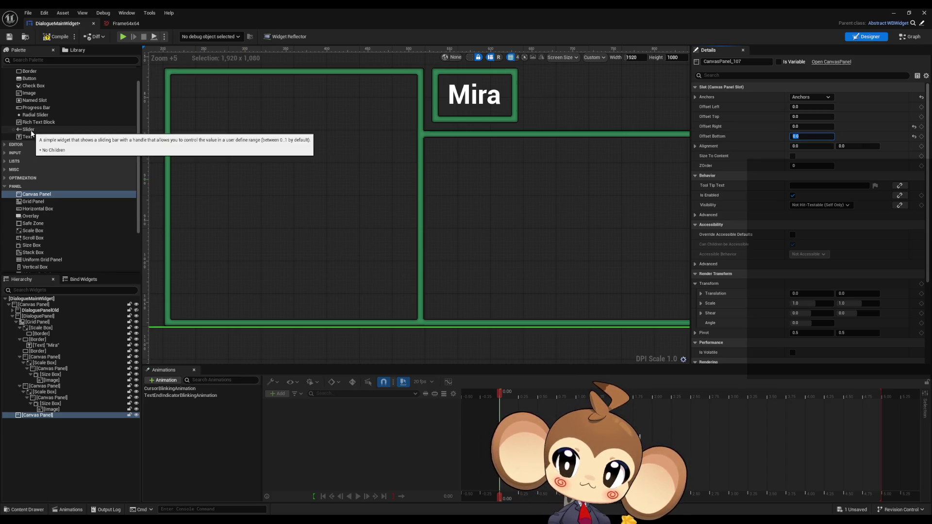
- Drag an Image widget from the Palette into the hierarchy
scroll(44, 126, up, 2)
mouse_move(31, 117)
mouse_down()
mouse_move(79, 400)
mouse_move(43, 414)
mouse_up()
scroll(335, 298, down, 15)
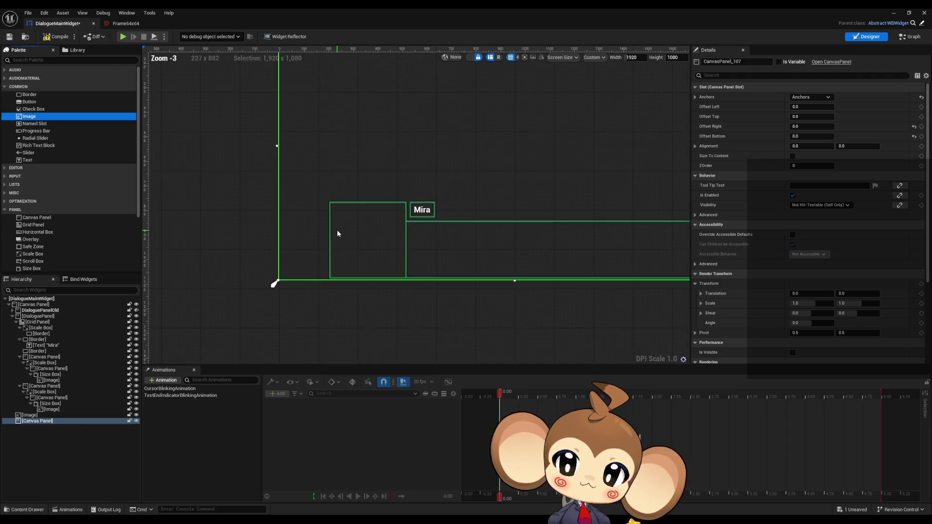
- Nest the new Image under the canvas panel and move it above the dialogue panel
click(36, 415)
drag(36, 416, 35, 420)
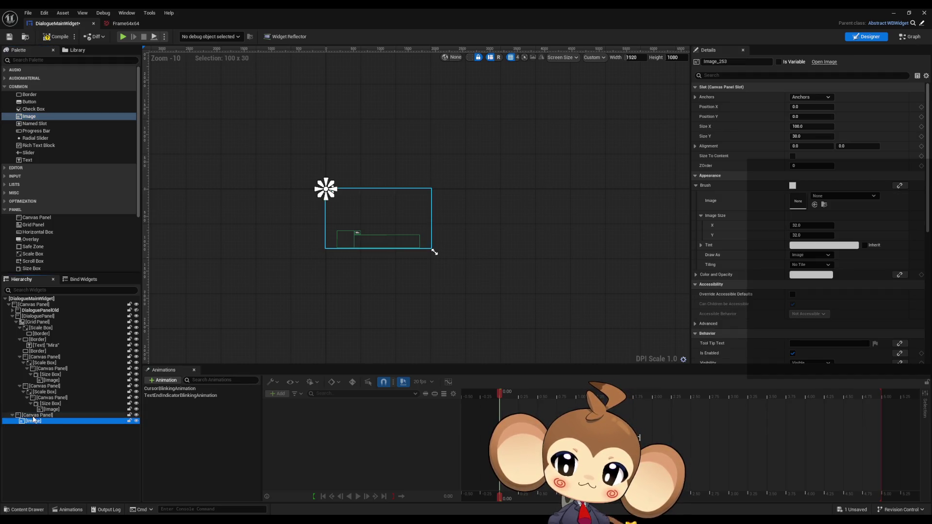
scroll(274, 162, up, 10)
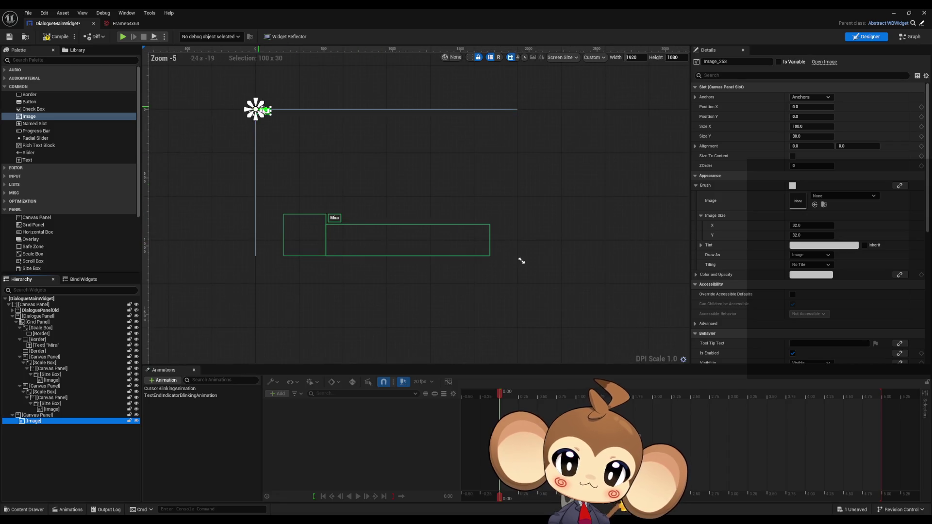
mouse_move(262, 102)
mouse_down()
mouse_move(412, 324)
mouse_move(394, 214)
mouse_move(399, 231)
mouse_up()
scroll(396, 216, up, 4)
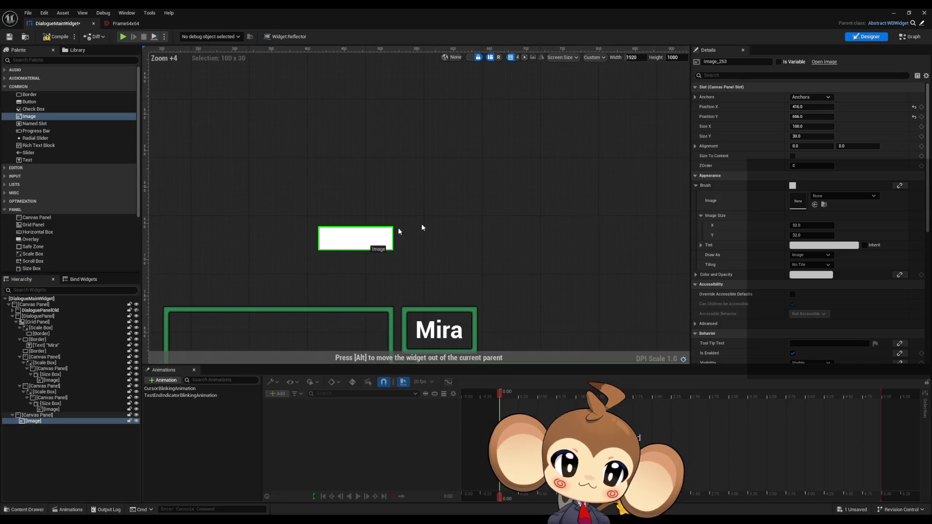
- Give the Image the 32x32 Frame texture at its native size, placed above the Mira box, and add another Image
click(833, 196)
text(ram)
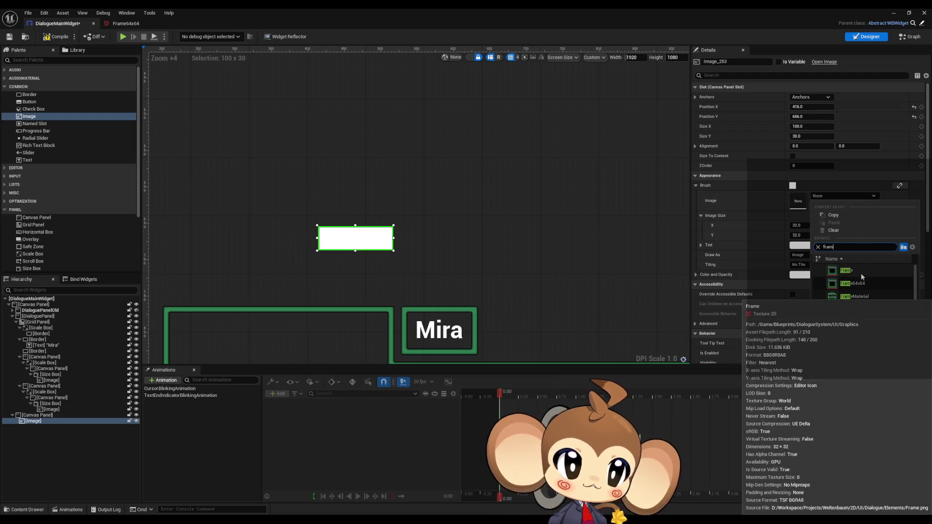
click(860, 273)
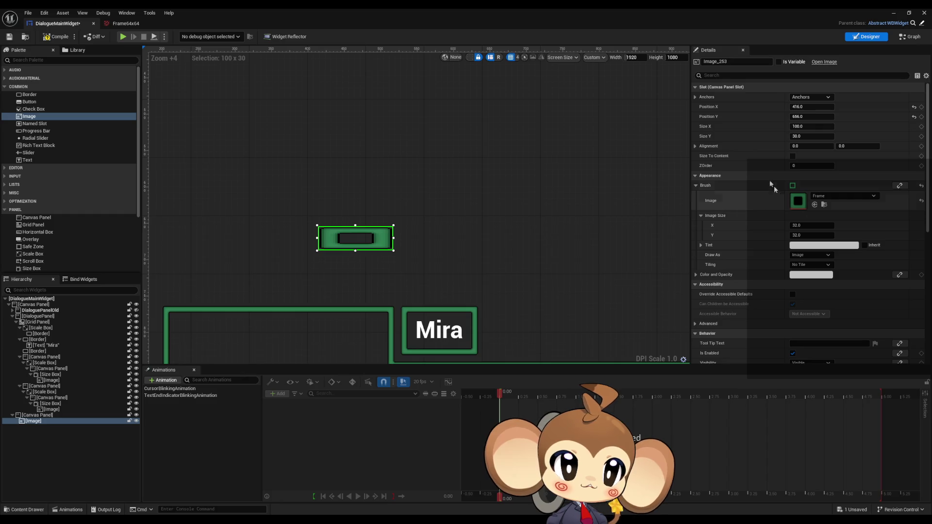
click(792, 156)
drag(437, 284, 461, 238)
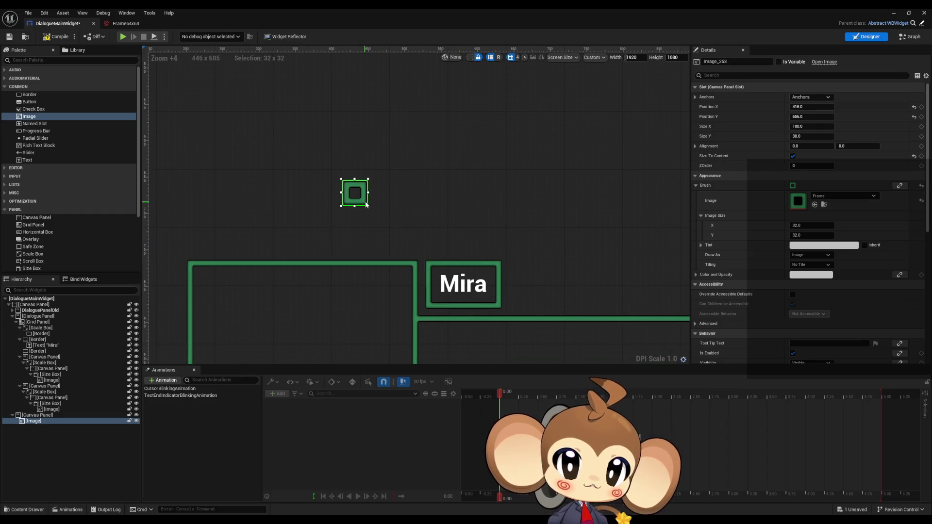
mouse_move(365, 204)
mouse_down()
mouse_move(376, 292)
mouse_move(338, 294)
mouse_move(405, 294)
mouse_move(429, 244)
mouse_move(403, 241)
mouse_up()
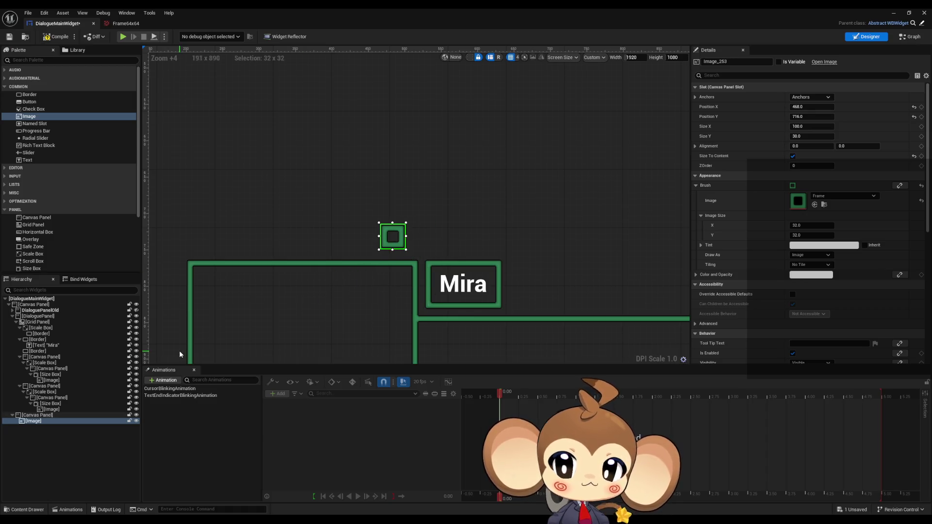
mouse_move(29, 117)
mouse_down()
mouse_move(86, 293)
mouse_move(40, 310)
mouse_move(38, 419)
mouse_up()
scroll(290, 197, down, 12)
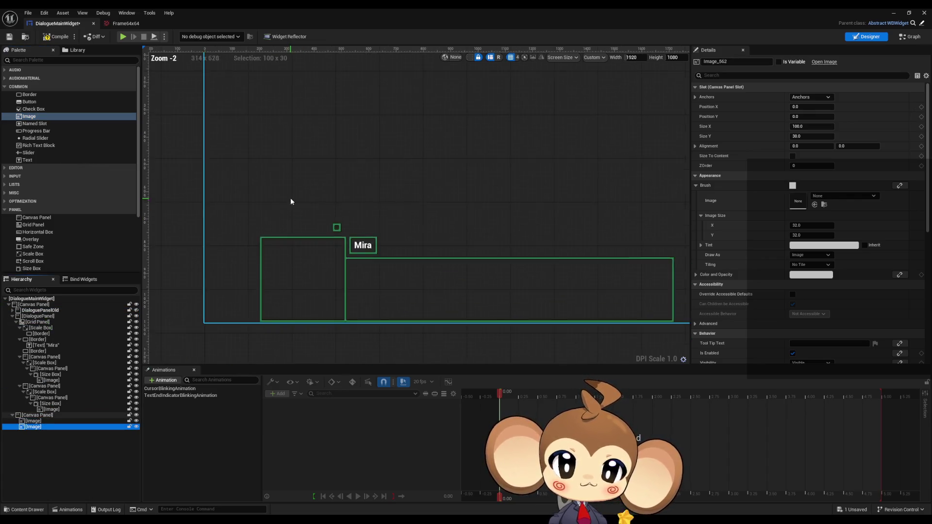
- Place the second Image beside the small frame showing Frame64x64 at 64x64, then play the level
scroll(276, 154, up, 8)
mouse_move(262, 187)
mouse_down()
mouse_move(433, 394)
mouse_move(369, 314)
mouse_move(170, 129)
mouse_move(276, 243)
mouse_move(301, 246)
mouse_up()
click(821, 196)
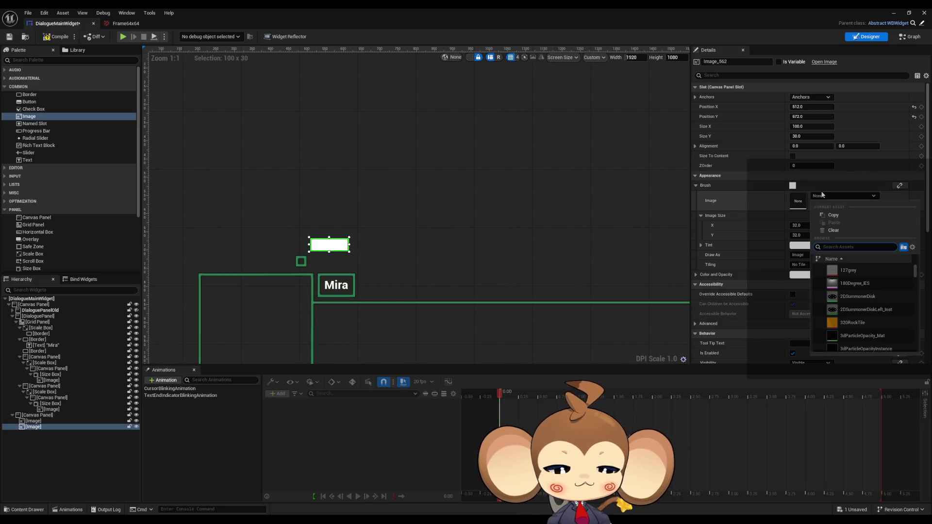
text(frame)
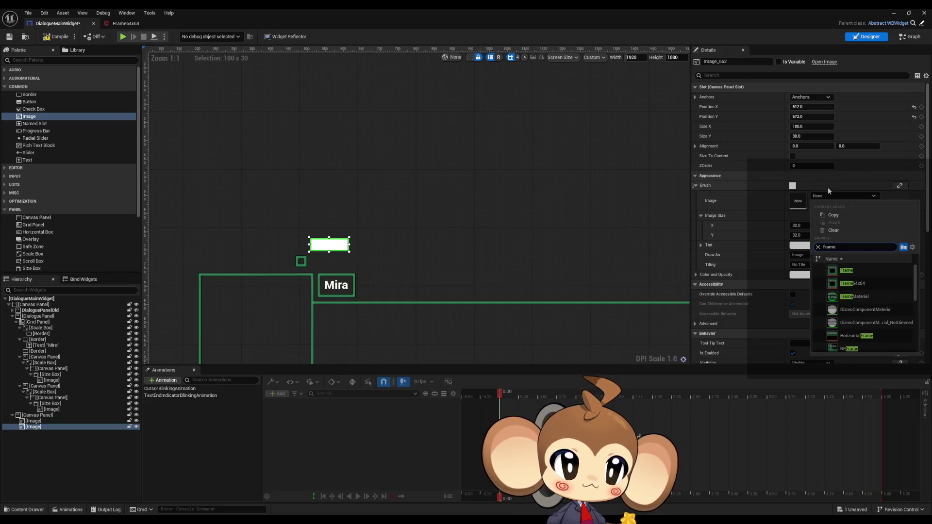
click(792, 156)
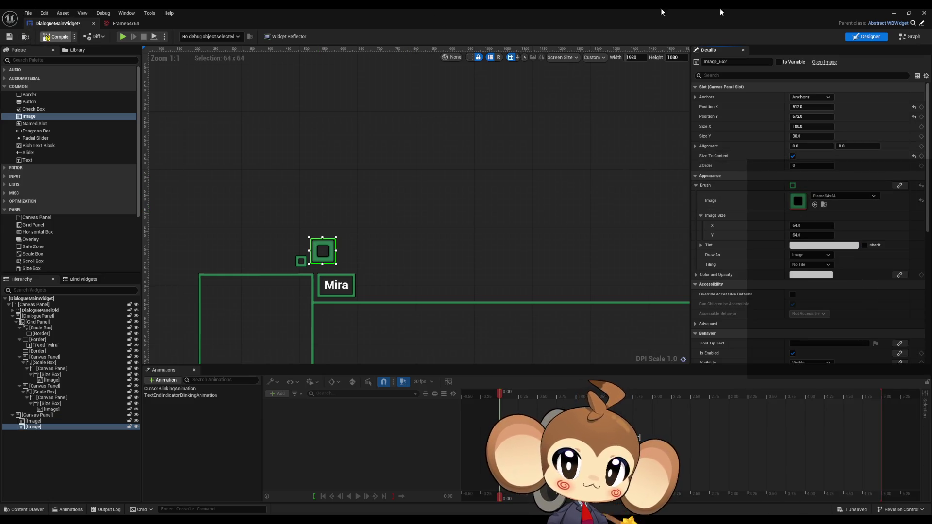
click(894, 13)
click(180, 37)
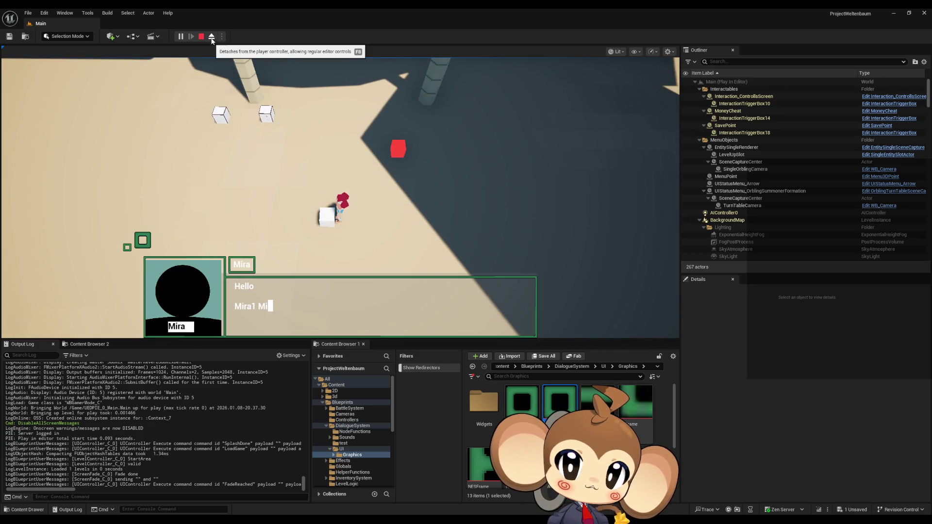
- Go fullscreen, snip the dialogue box with both frames, and switch to Paint to paste it
key(F11)
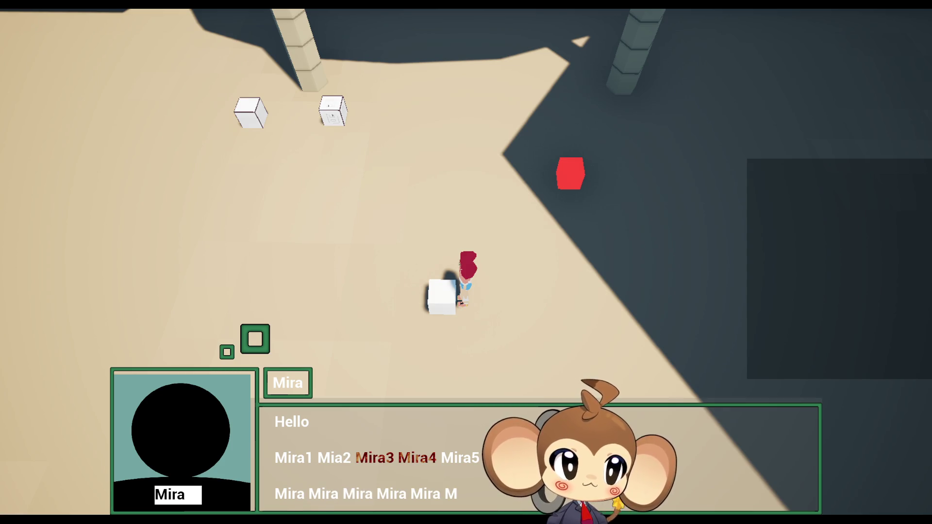
key(super+shift+s)
mouse_move(120, 212)
mouse_down()
mouse_move(330, 427)
mouse_move(402, 465)
mouse_up()
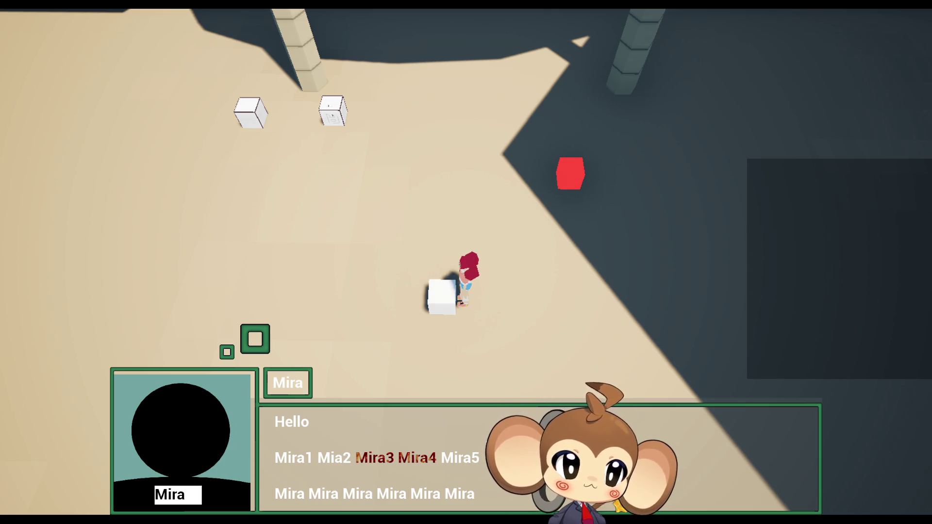
key(alt+Tab)
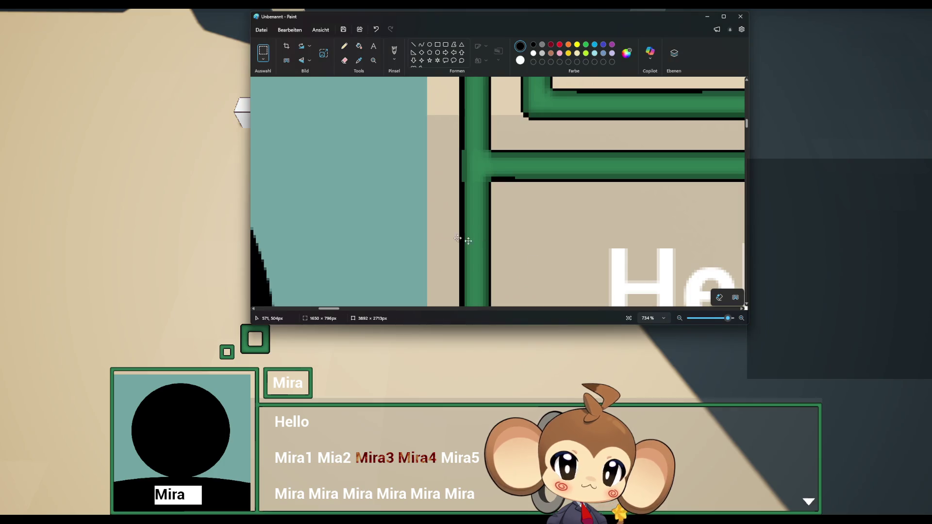
- Zoom around the pasted green frames in Paint, then open Unreal Engine's window list from the taskbar
scroll(432, 228, down, 4)
scroll(431, 228, down, 3)
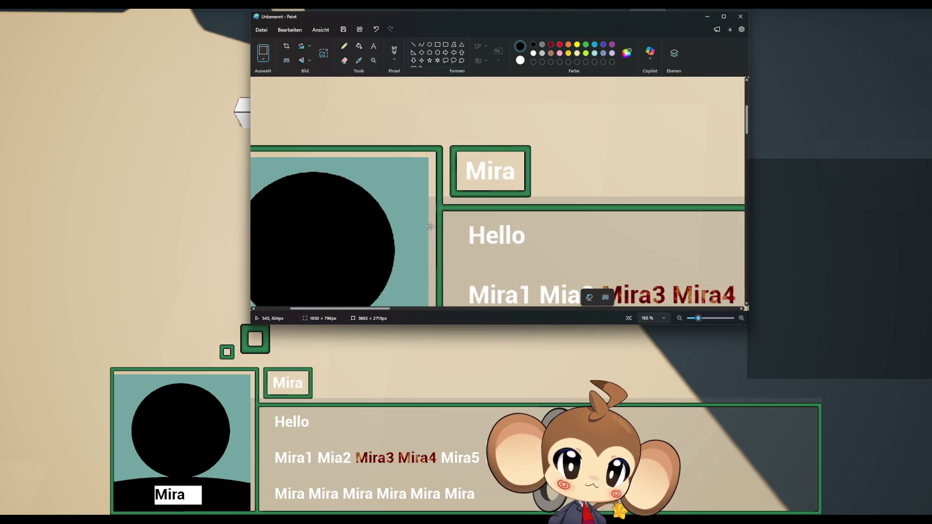
scroll(455, 244, up, 5)
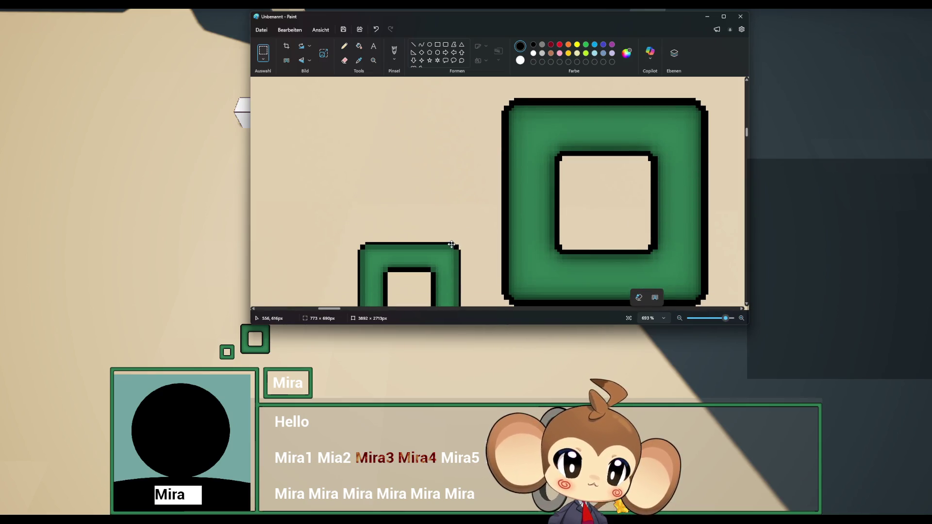
scroll(451, 249, down, 1)
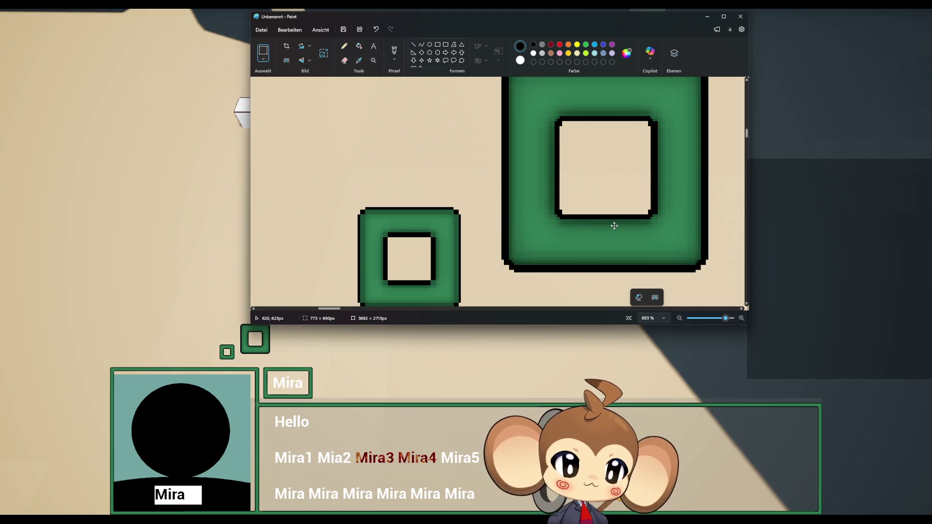
scroll(542, 229, down, 3)
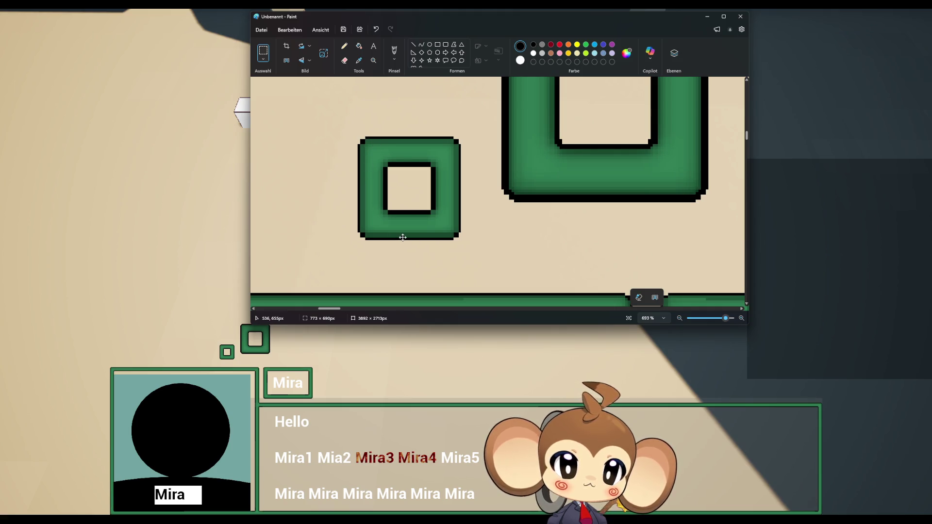
scroll(417, 232, down, 4)
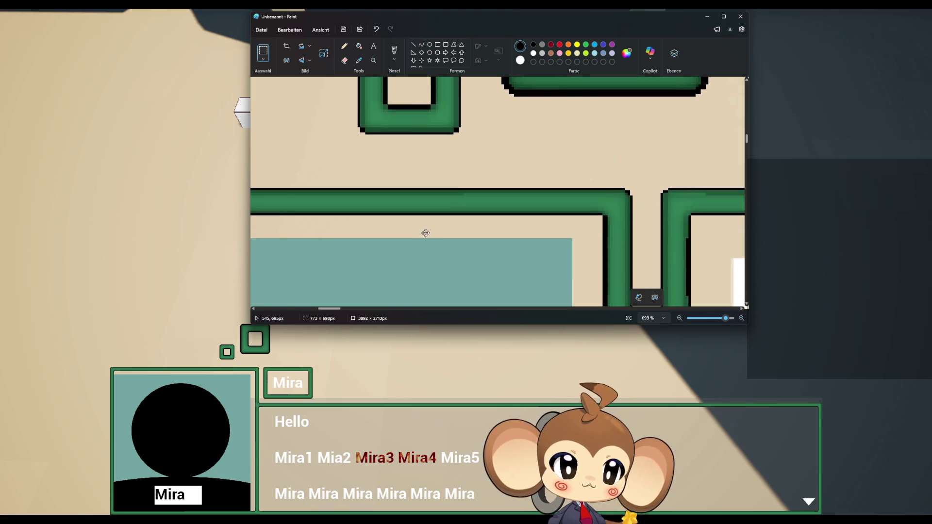
scroll(430, 232, up, 5)
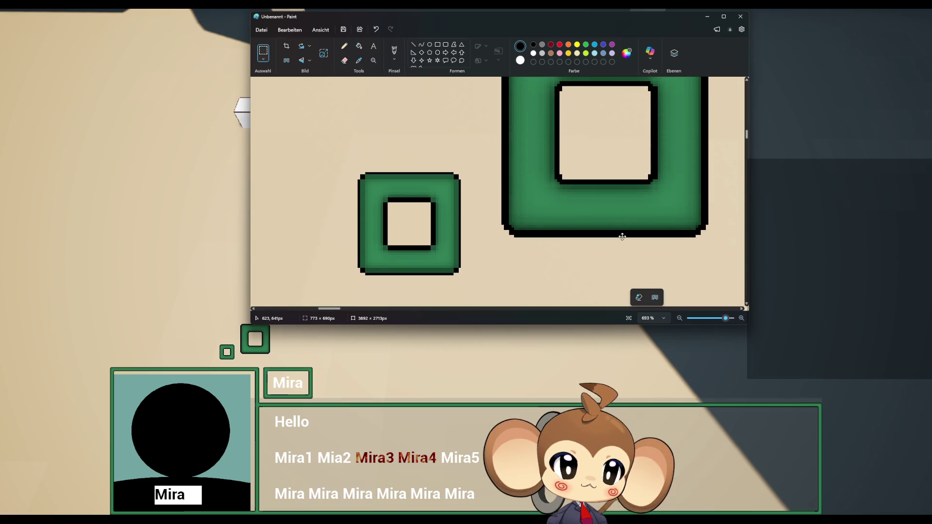
scroll(623, 233, up, 1)
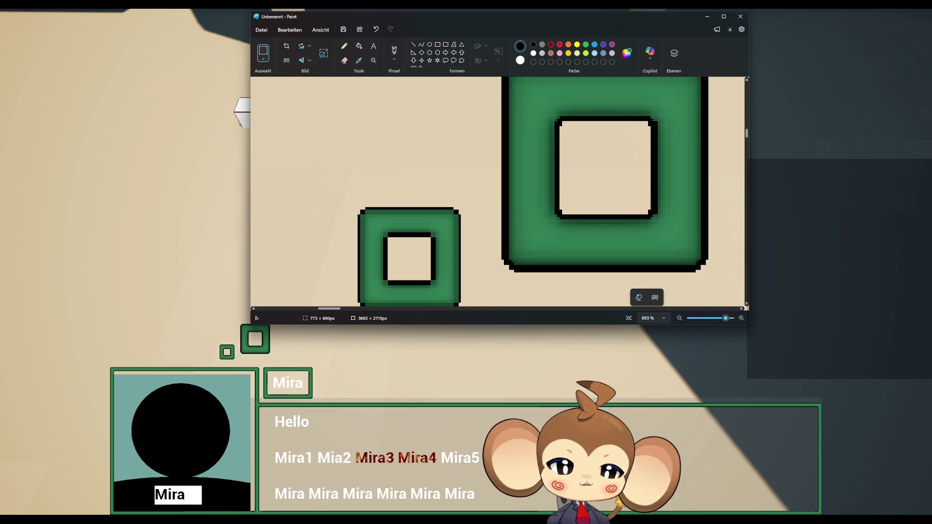
mouse_move(222, 522)
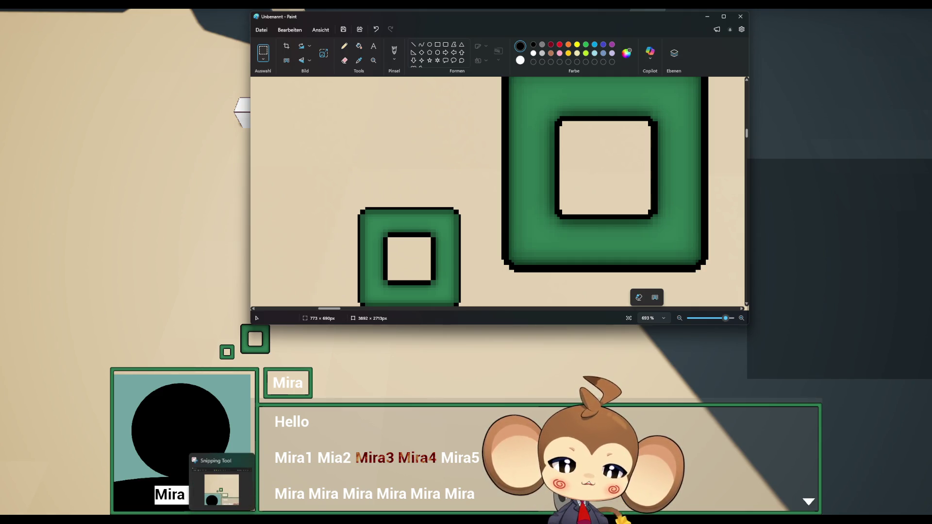
click(382, 522)
- Bring back the DialogueMainWidget designer, zoom in on the Frame64x64 image, then return to the running game
click(401, 499)
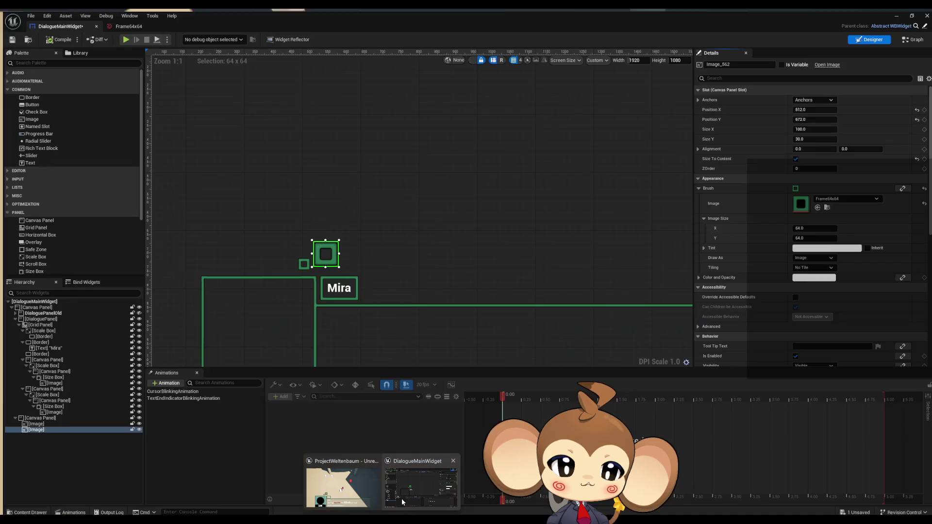
scroll(351, 100, up, 9)
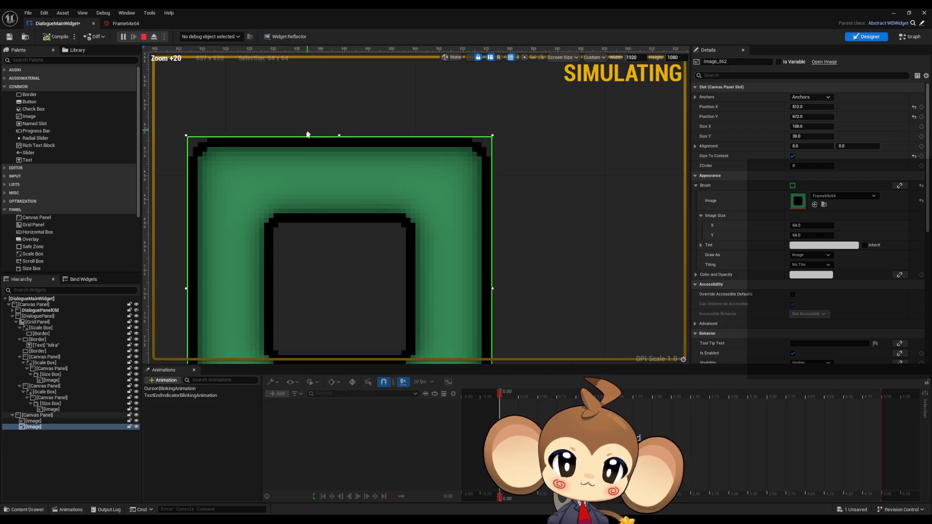
scroll(279, 200, down, 5)
scroll(202, 241, up, 5)
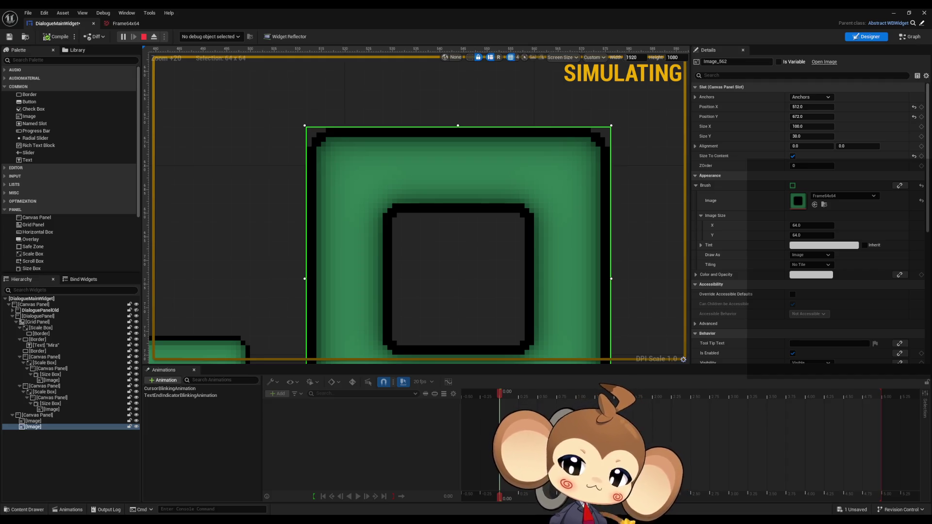
click(893, 13)
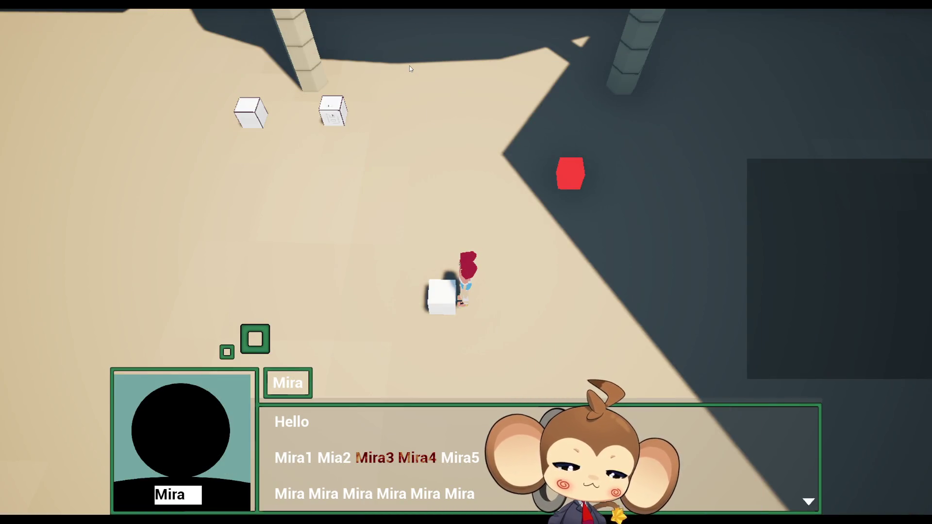
- Exit full-screen with F11 and reopen the Frame64x64 texture editor to check its NoMipmaps and Nearest filtering
key(F11)
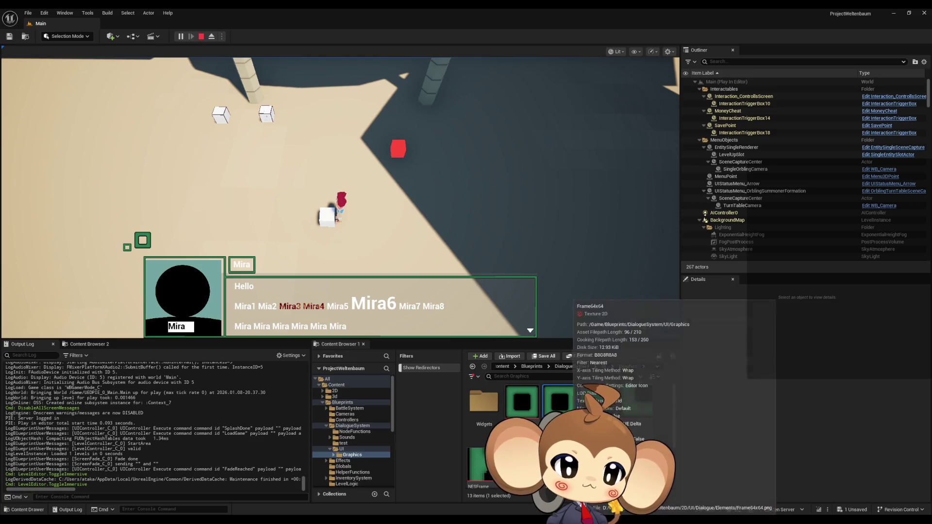
double_click(560, 400)
scroll(757, 363, up, 5)
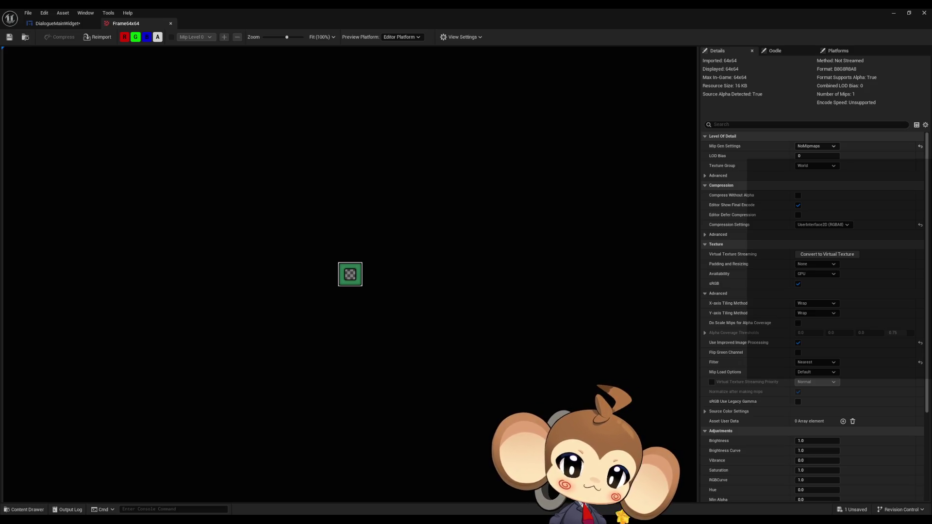
scroll(796, 356, down, 2)
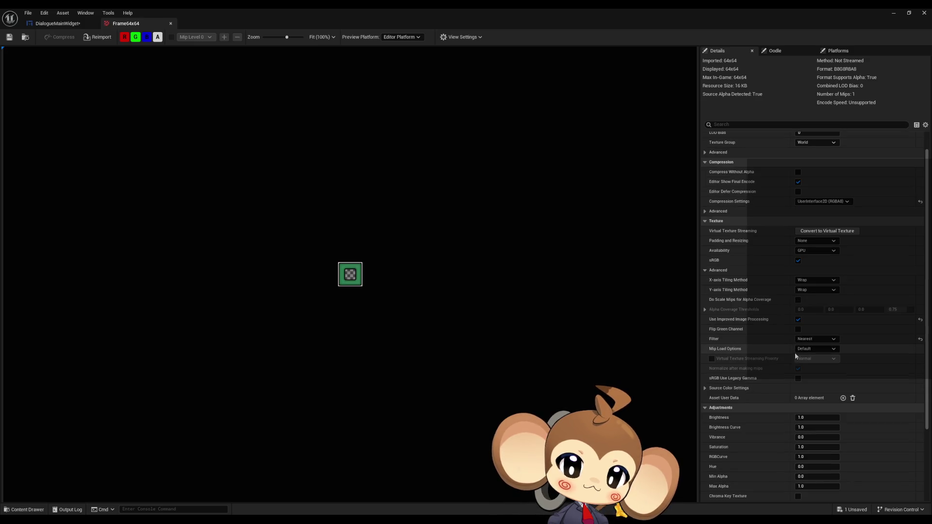
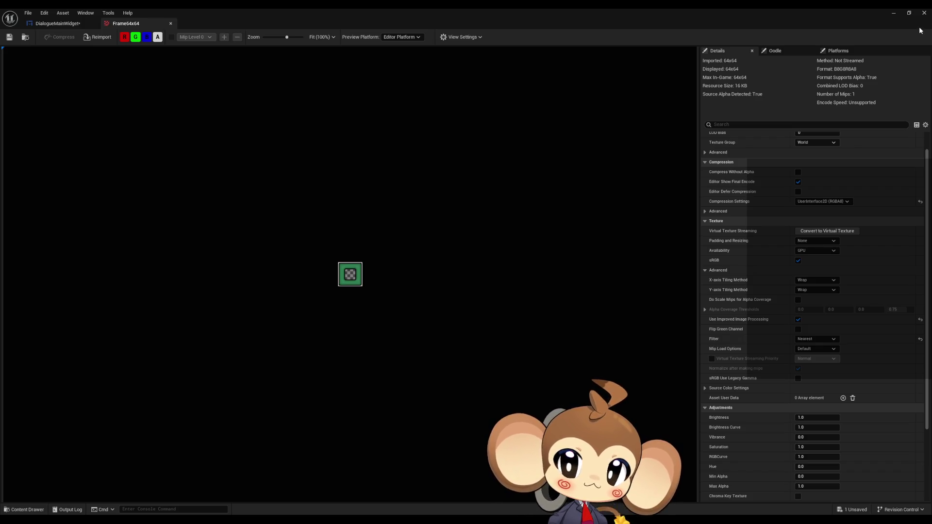
- Minimize the texture editor, stop the running game, and open Project Settings from the Edit menu
click(894, 13)
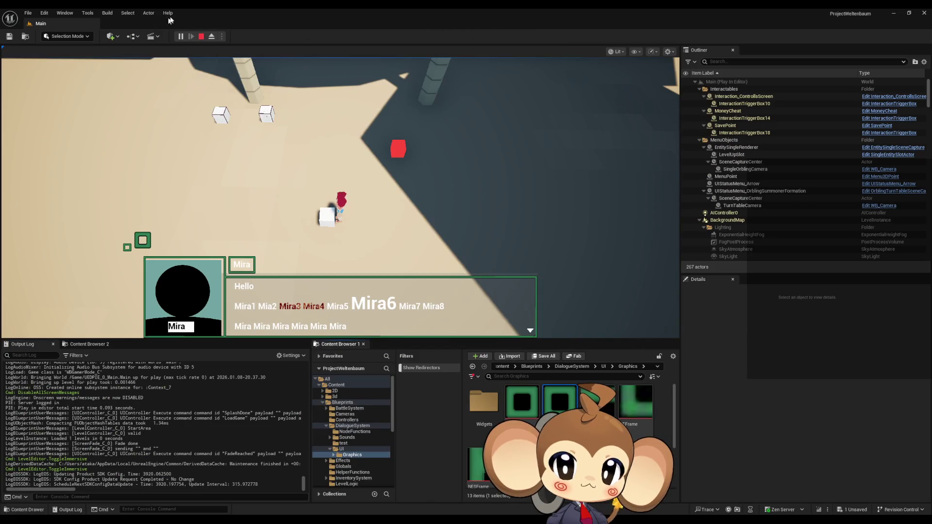
click(201, 36)
click(65, 13)
mouse_move(41, 14)
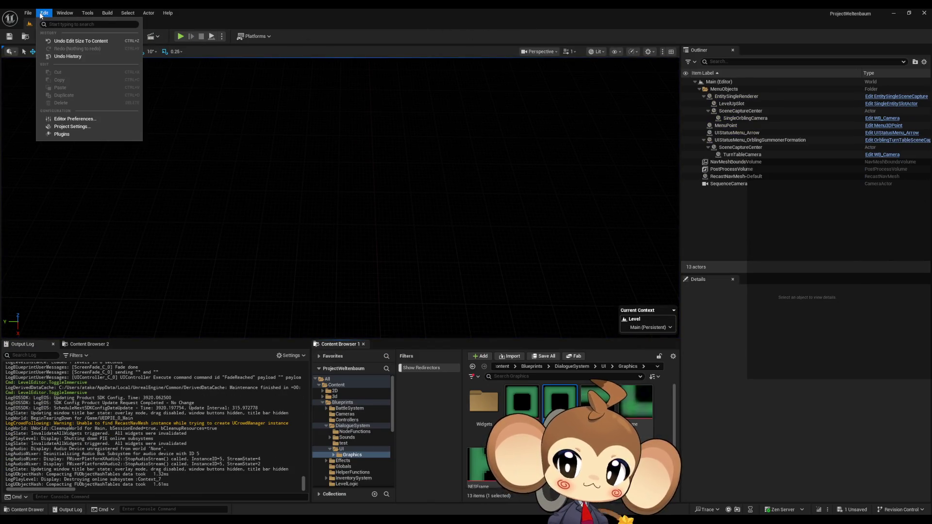
click(90, 127)
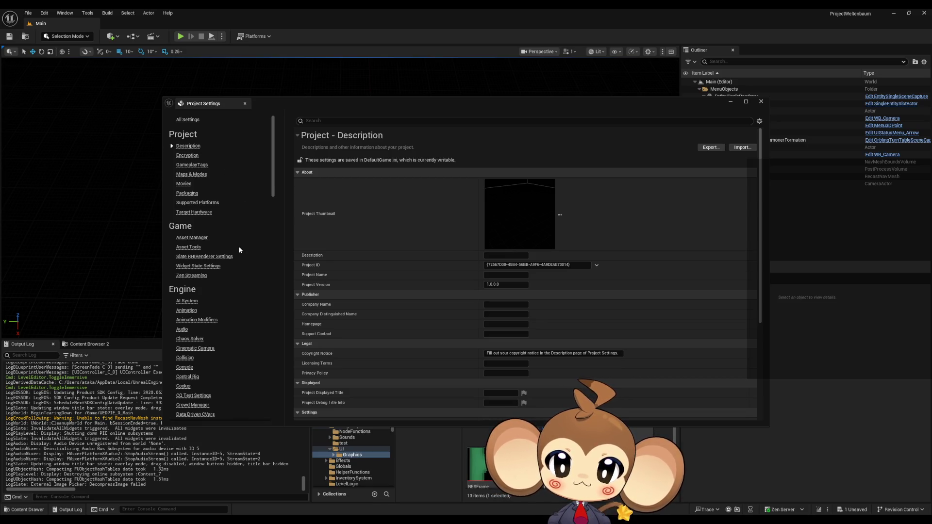
- Scroll the category list down to show the Platforms - Windows settings
scroll(238, 247, down, 4)
scroll(241, 248, down, 5)
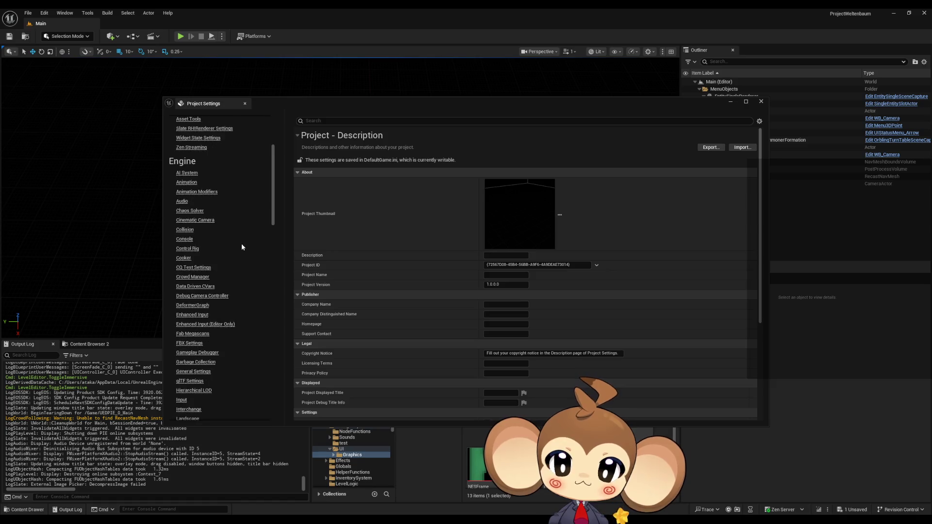
scroll(242, 248, down, 15)
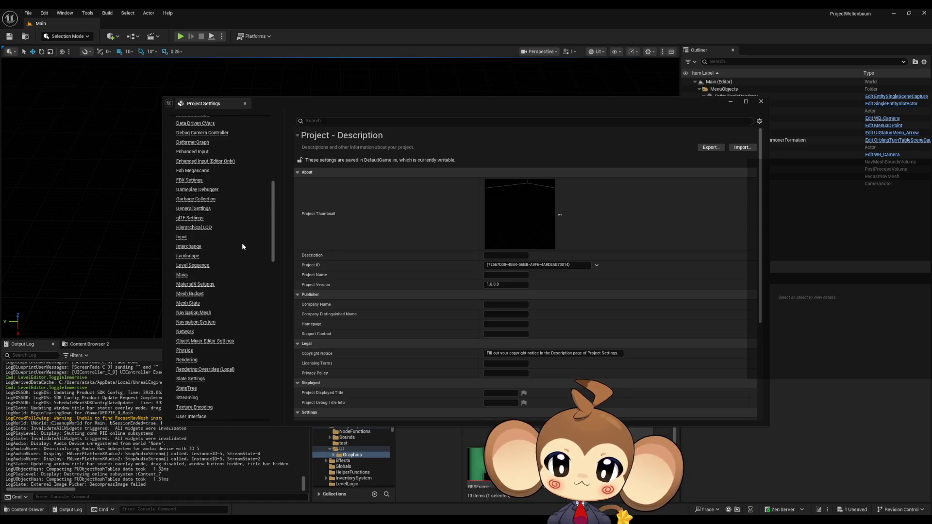
scroll(250, 265, down, 3)
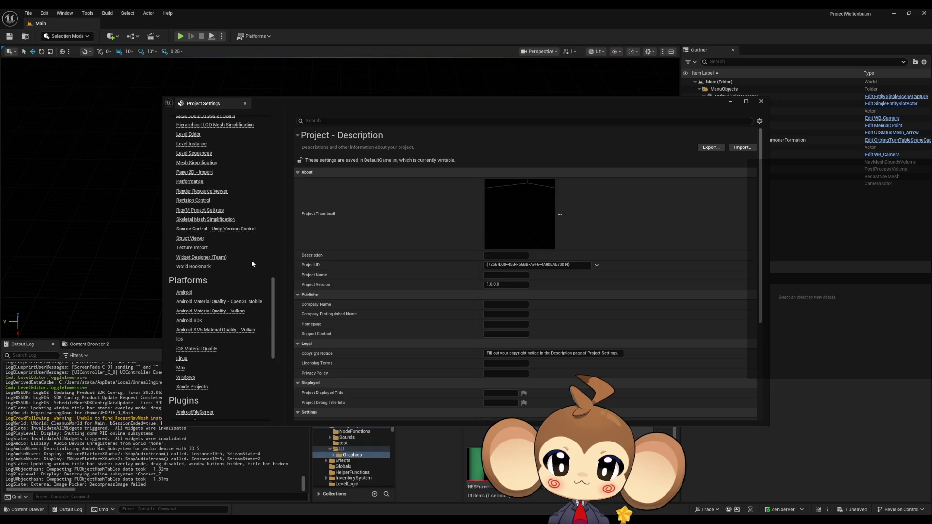
scroll(243, 272, down, 1)
click(193, 355)
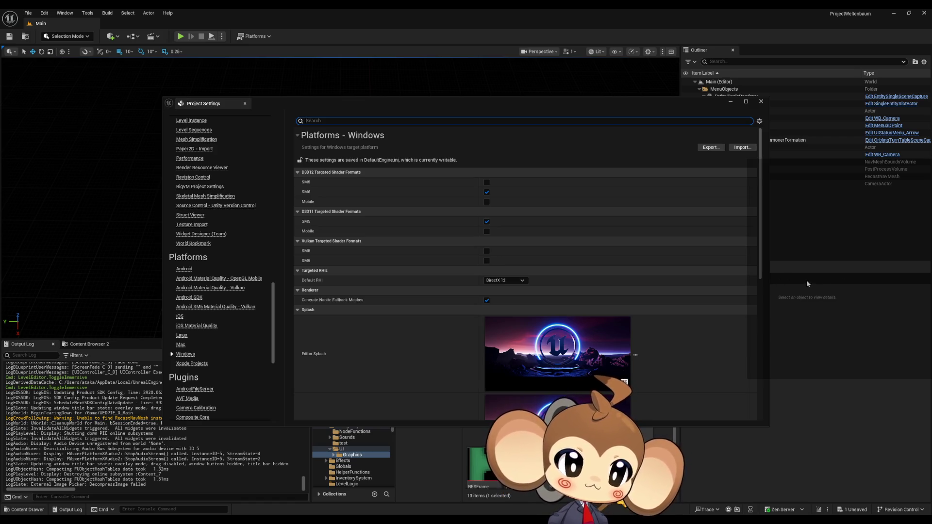
scroll(648, 318, down, 5)
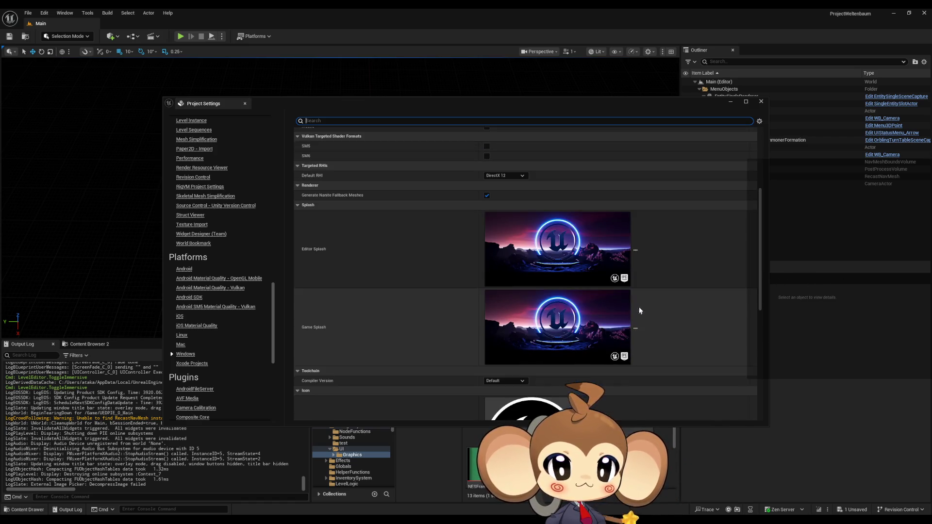
scroll(643, 310, down, 3)
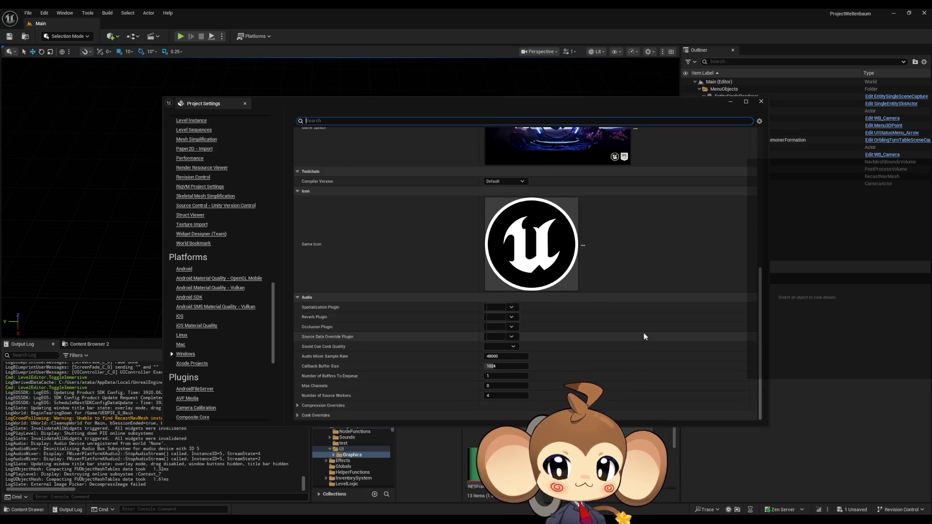
scroll(641, 335, up, 3)
scroll(638, 340, up, 5)
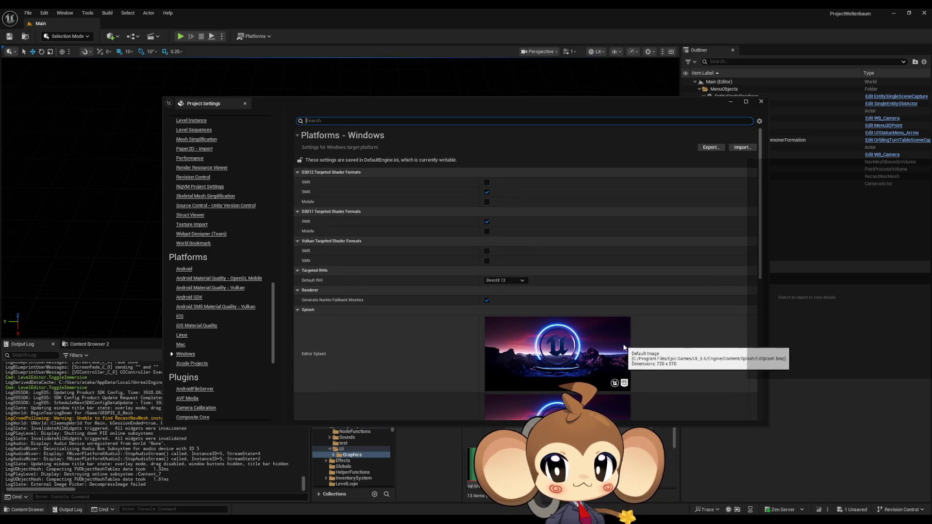
scroll(624, 349, down, 3)
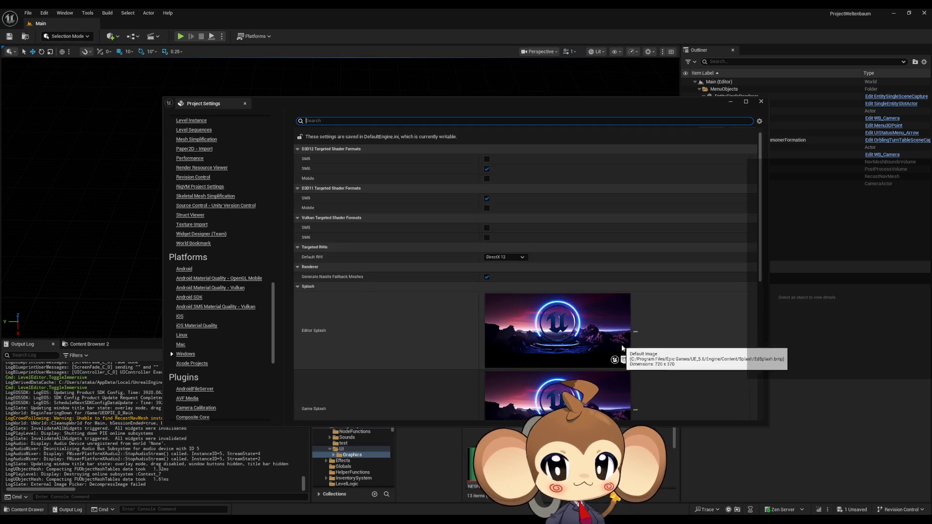
scroll(622, 350, down, 2)
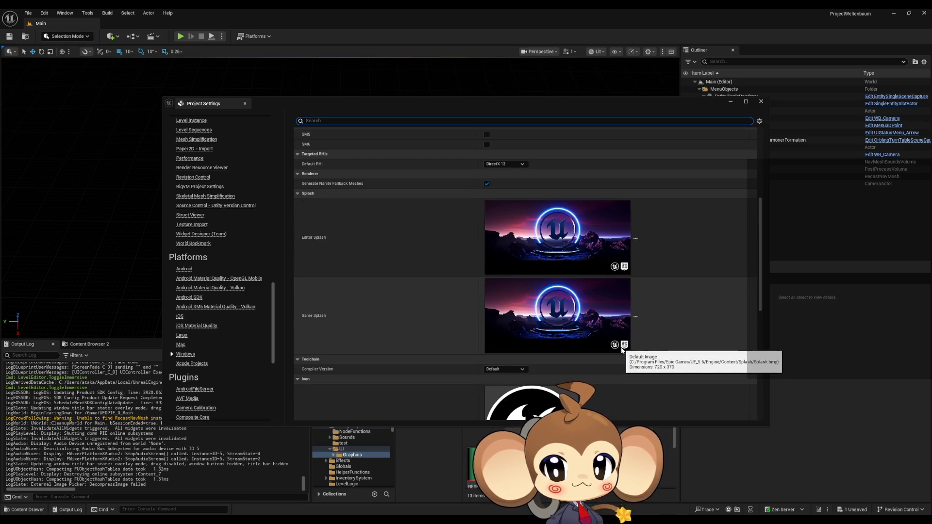
scroll(622, 350, down, 3)
scroll(621, 348, down, 5)
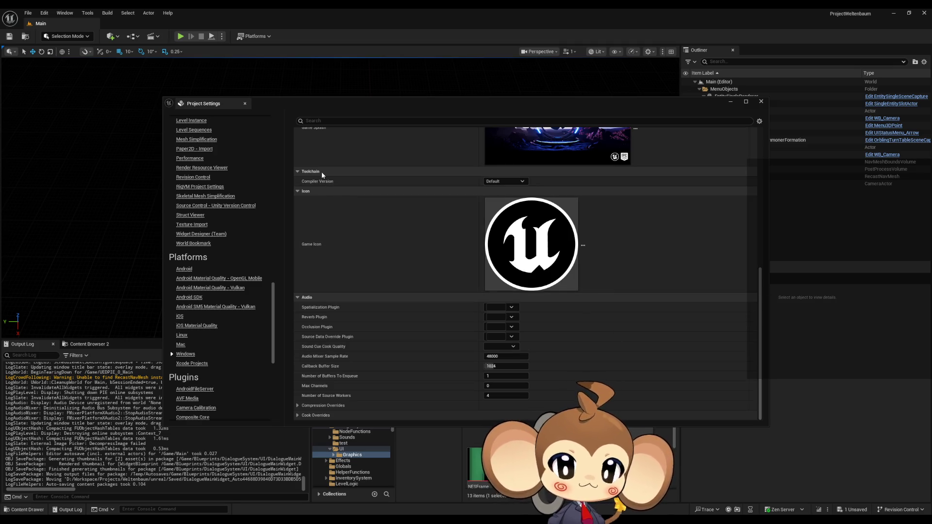
click(318, 120)
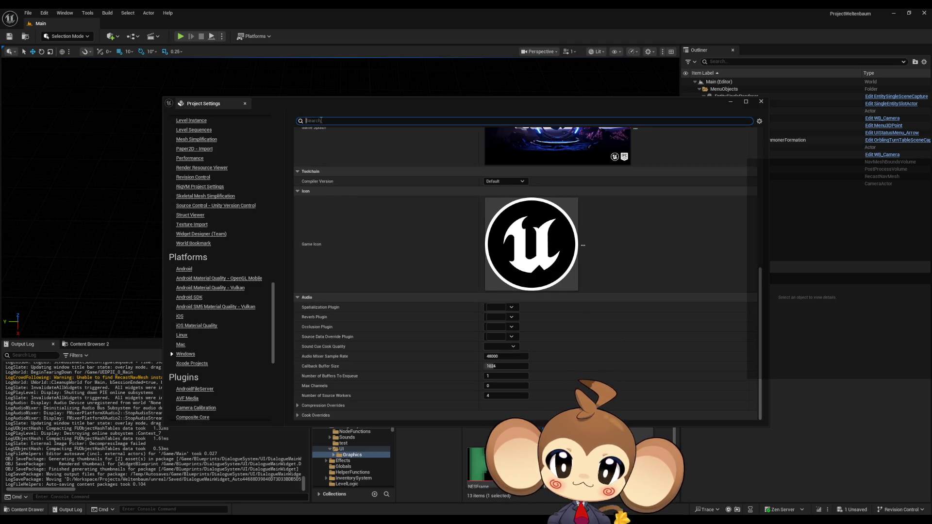
scroll(258, 148, up, 15)
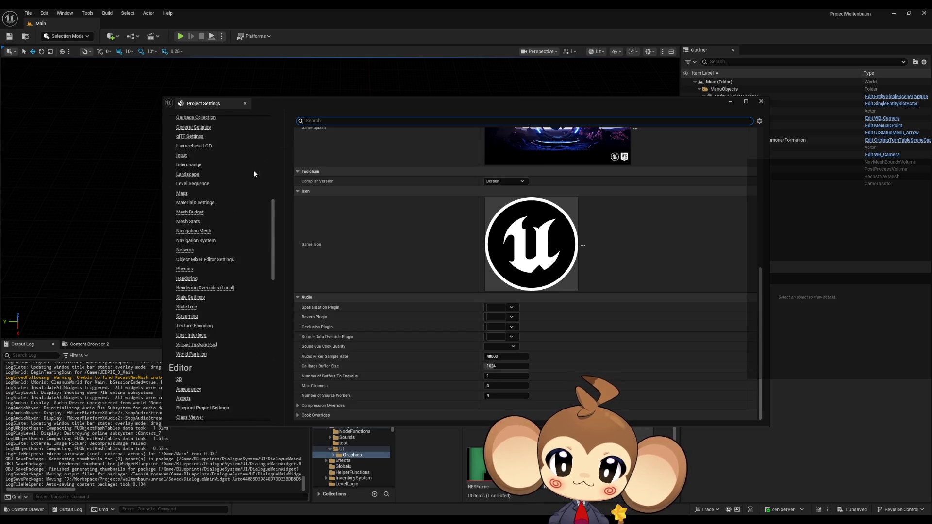
scroll(253, 170, up, 10)
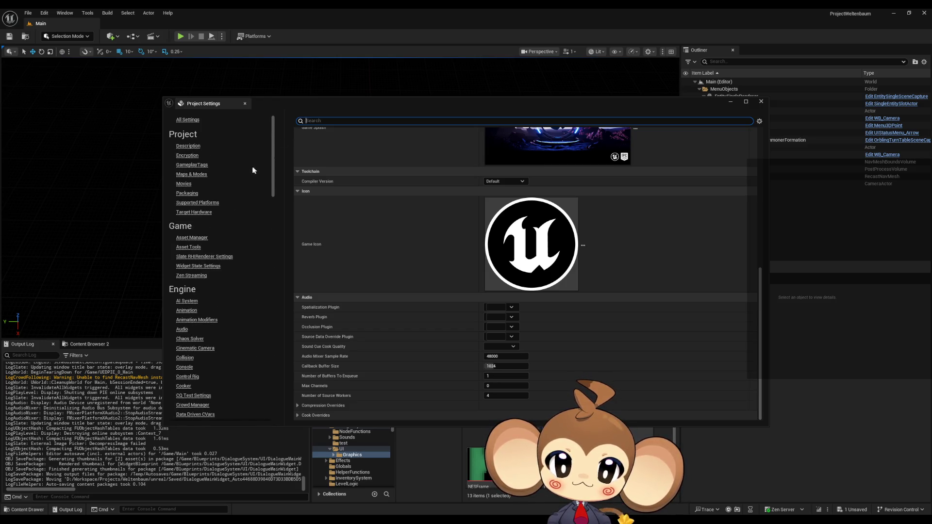
click(195, 121)
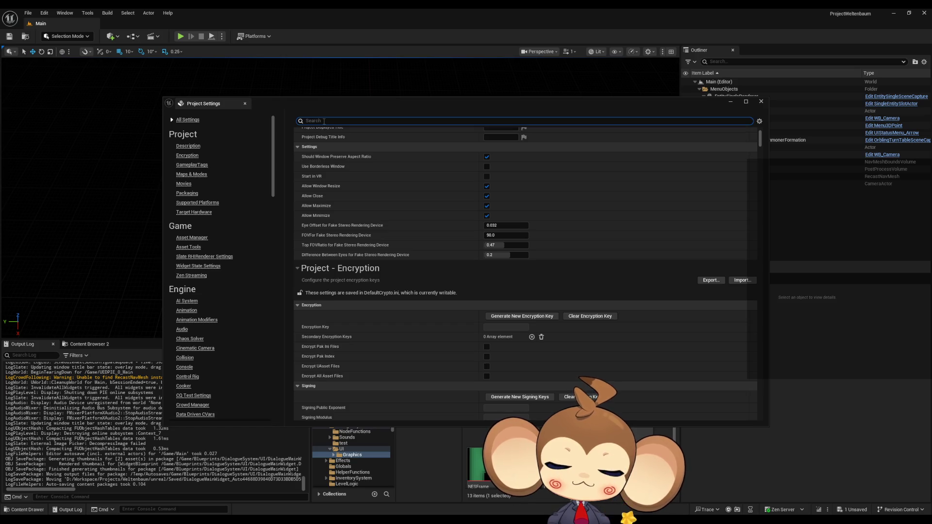
- Search all project settings for 'fullscreen', review the results, and close Project Settings
text(full)
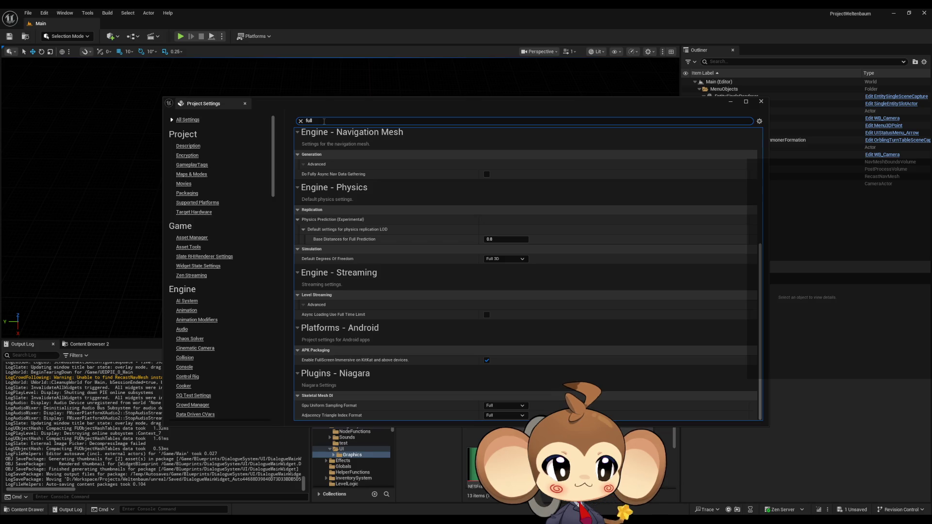
text(screen)
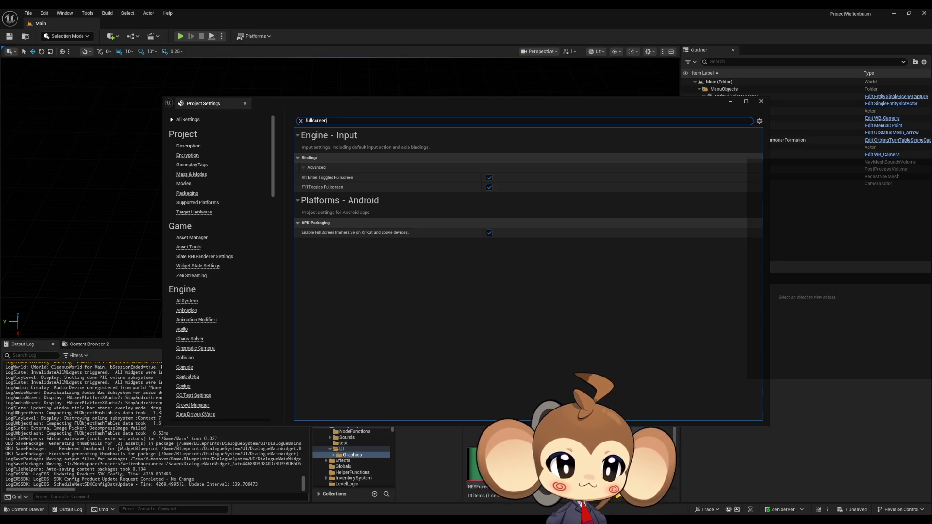
click(760, 103)
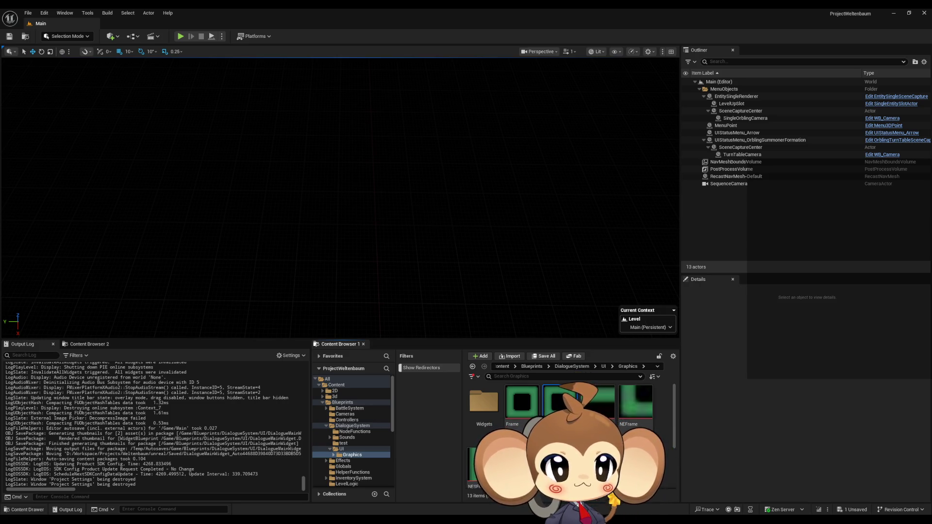
- Start Play in Editor, pass the title screen, and type 'r.set' into the console
click(182, 40)
key(Return)
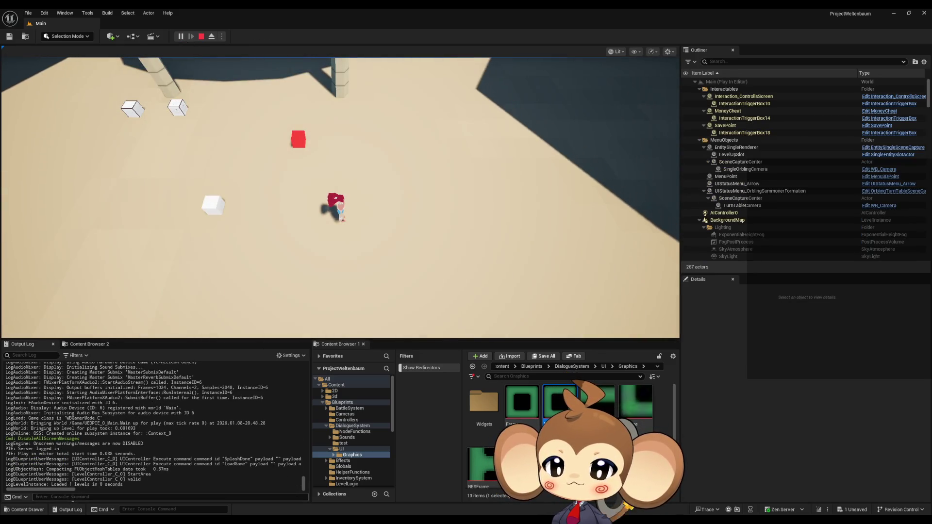
click(181, 497)
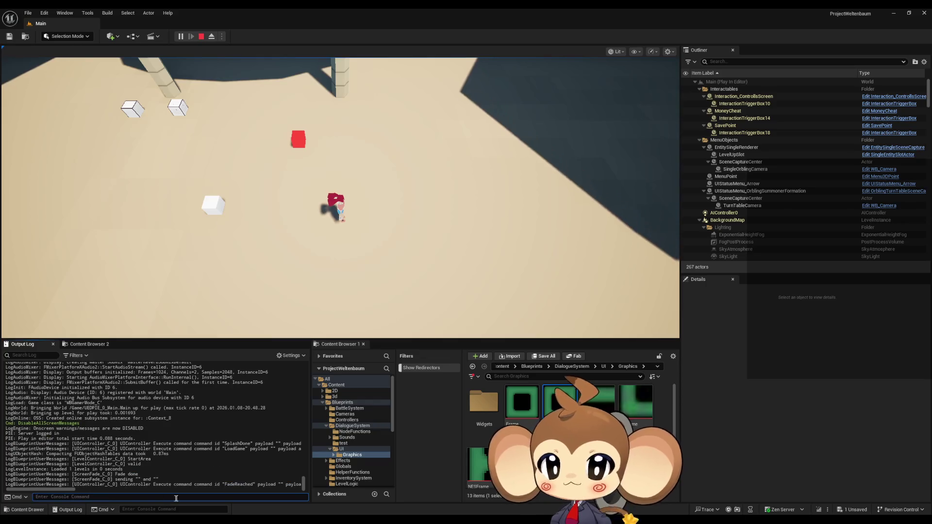
text(r)
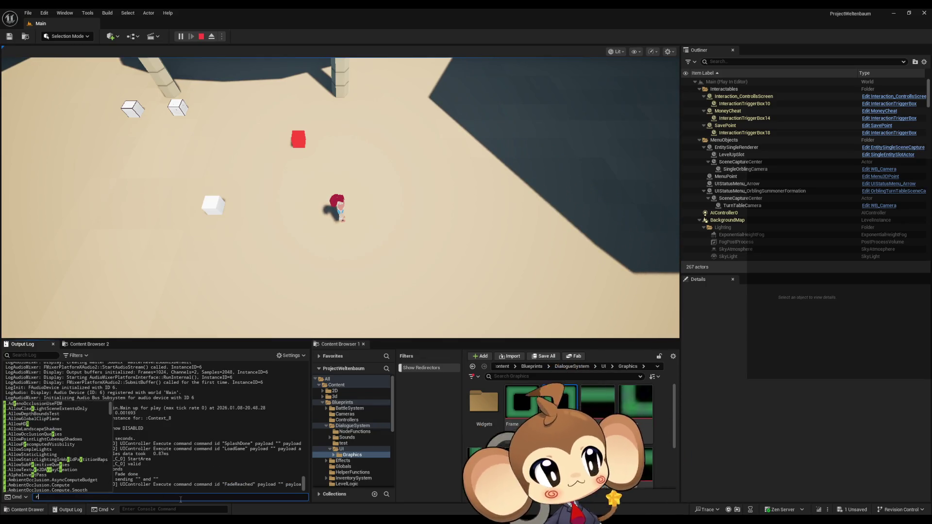
text(.set)
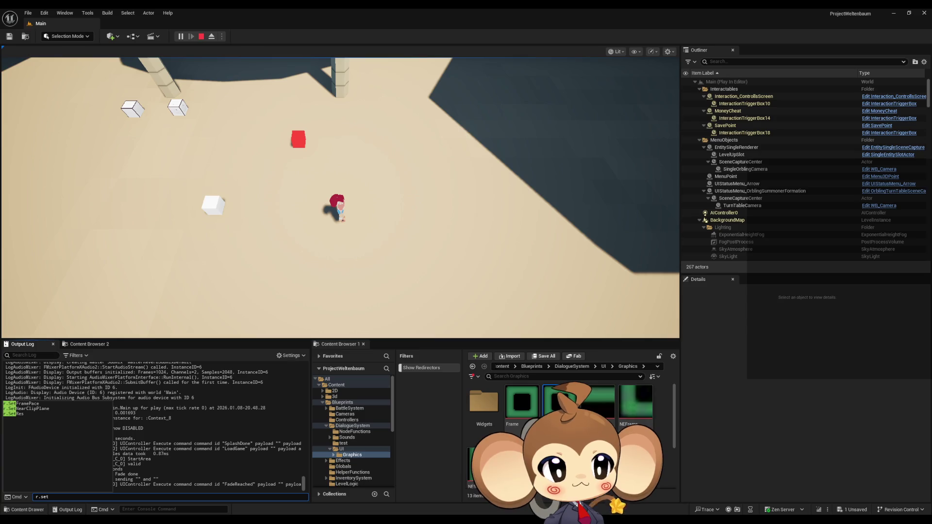
key(Escape)
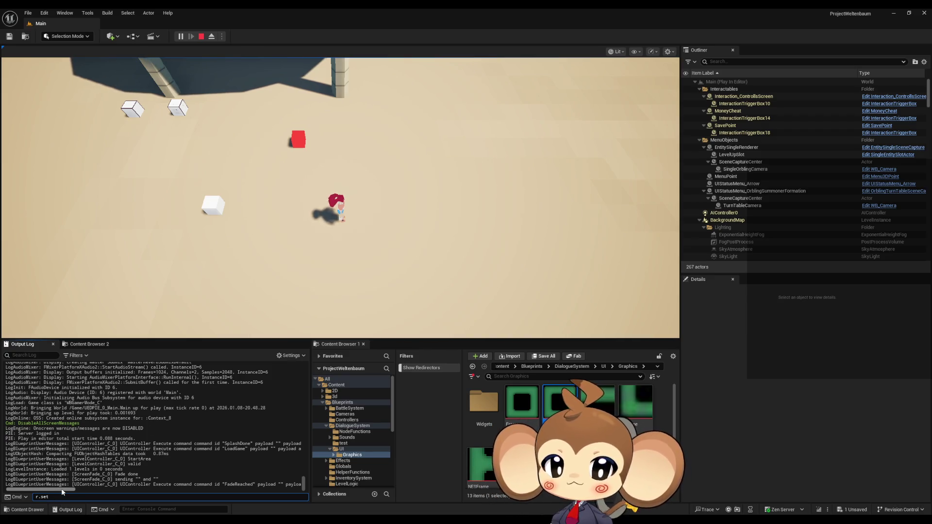
- Run r.ScreenPercentage in the console to read its current value
key(BackSpace)
key(BackSpace)
key(BackSpace)
text(Screen)
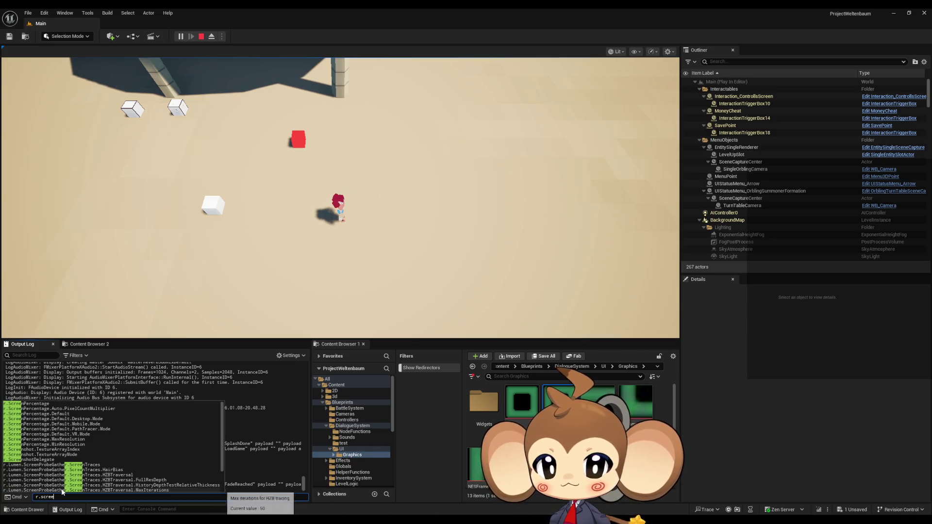
key(Down)
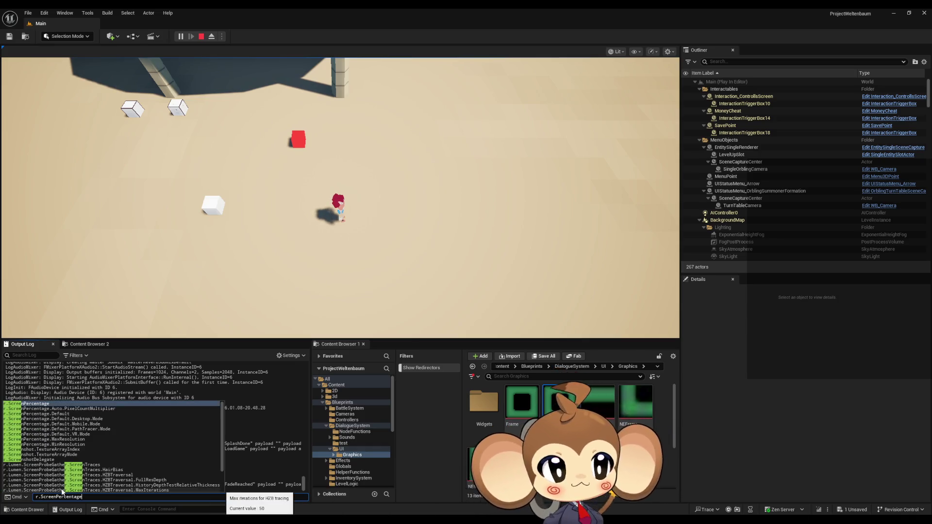
text(.show)
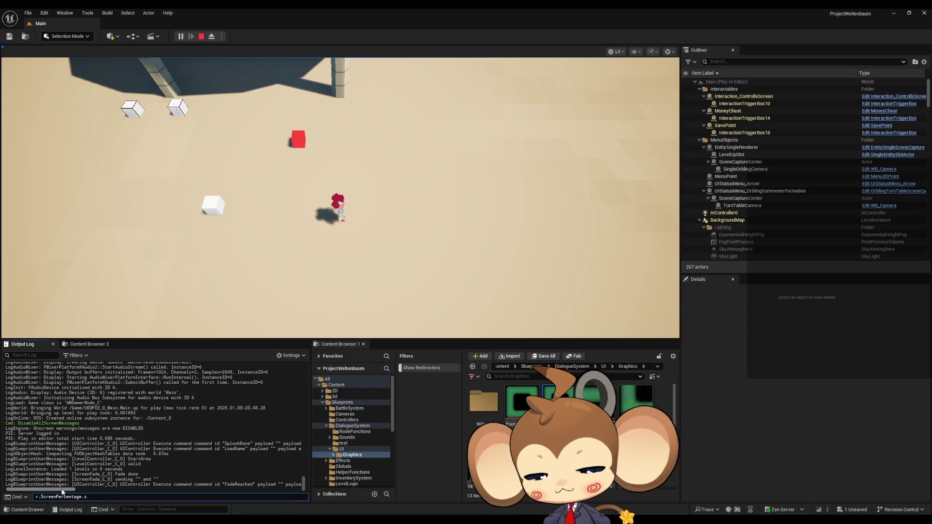
key(Up)
key(BackSpace)
key(BackSpace)
key(BackSpace)
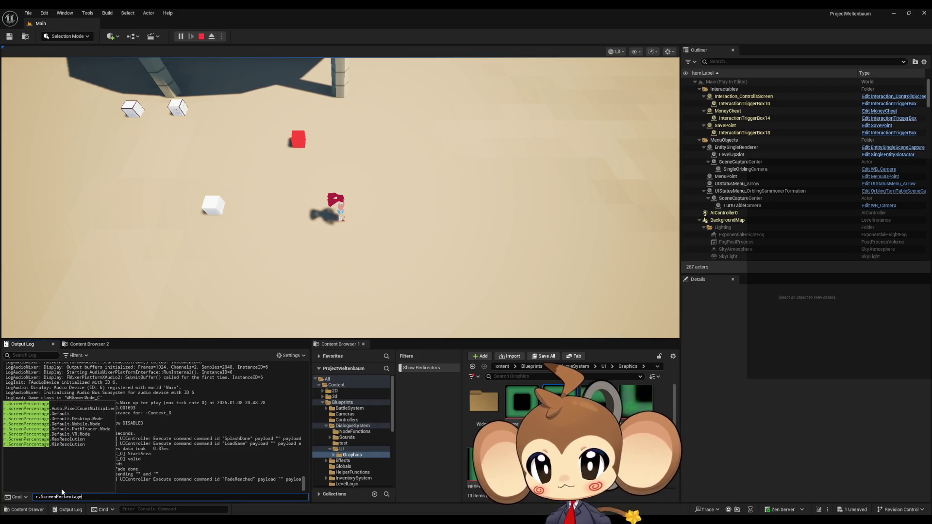
key(Return)
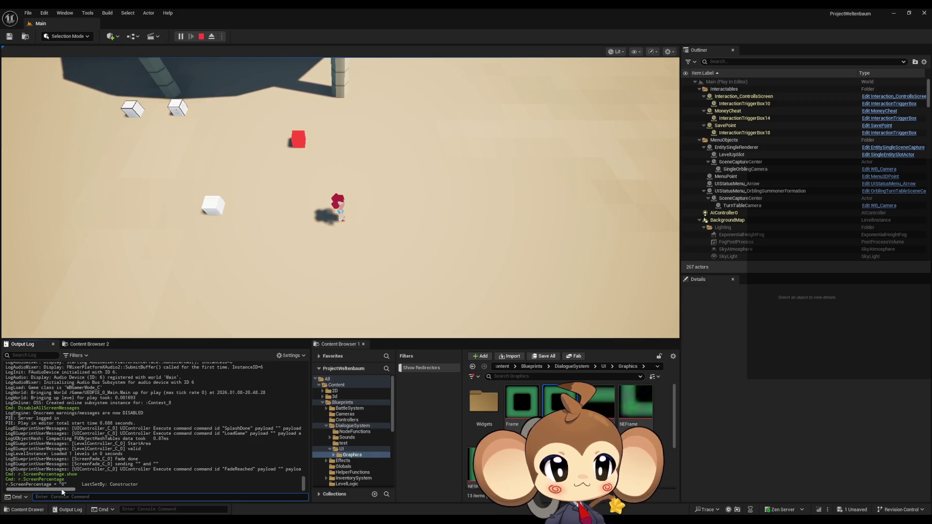
- Run stat fps to show the frame rate, then again to hide it
text(stat fps)
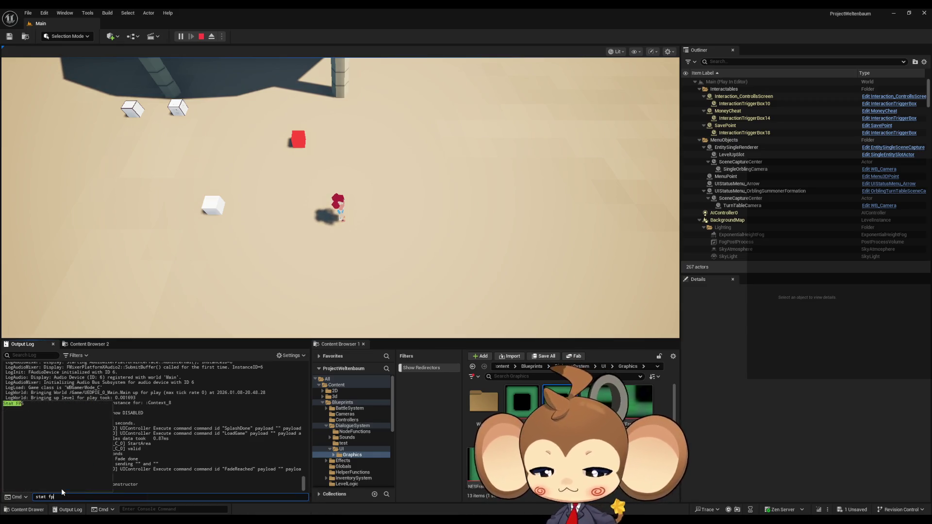
key(Return)
key(Up)
key(Return)
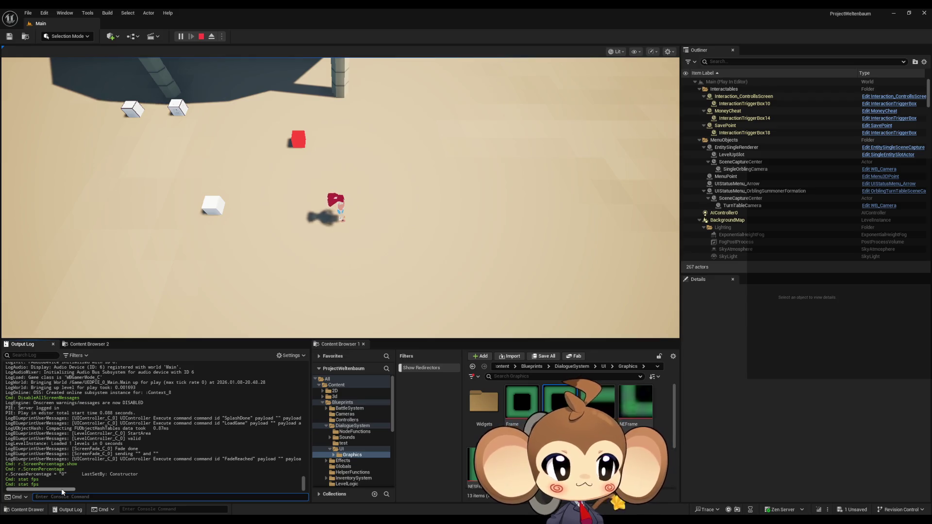
- Run r.getres, then toggle Stat UnitGraph on and off in the console
text(r.getr)
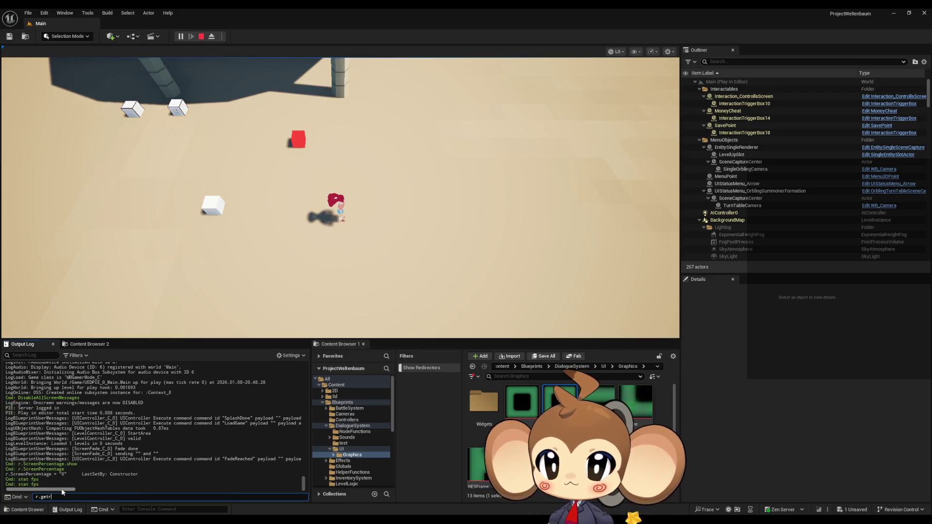
text(es)
key(Return)
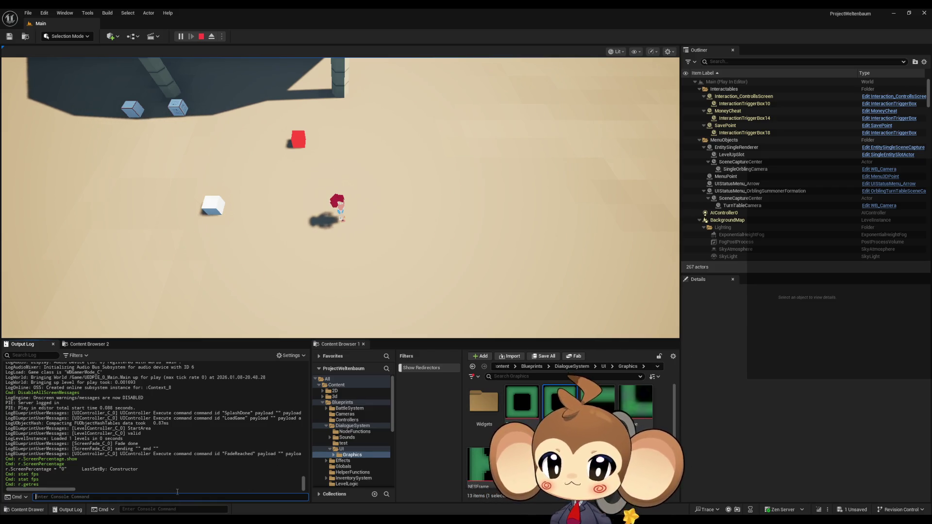
text(stat )
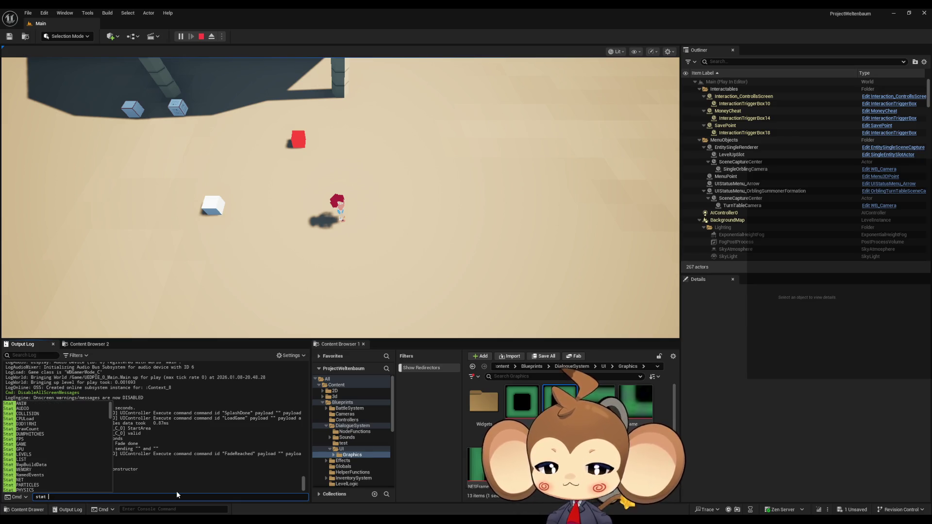
text(uni)
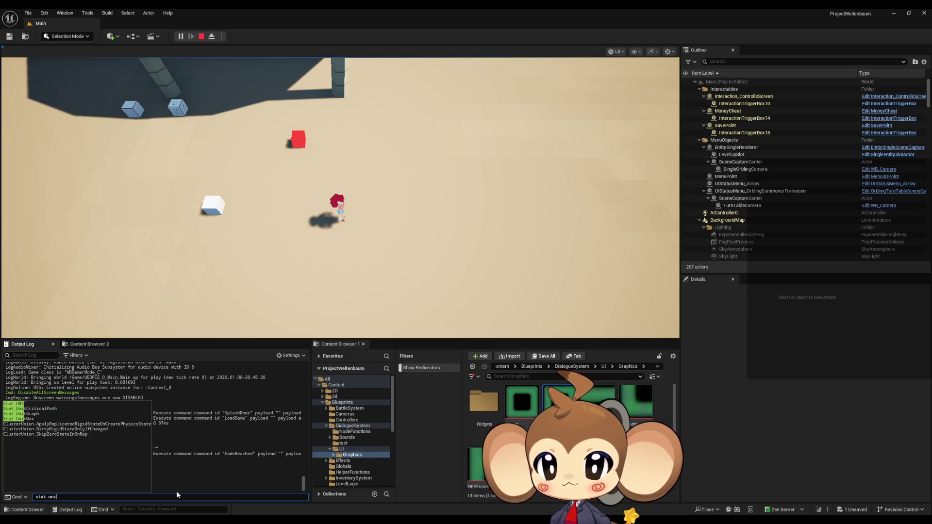
key(Down)
key(Down)
key(Down)
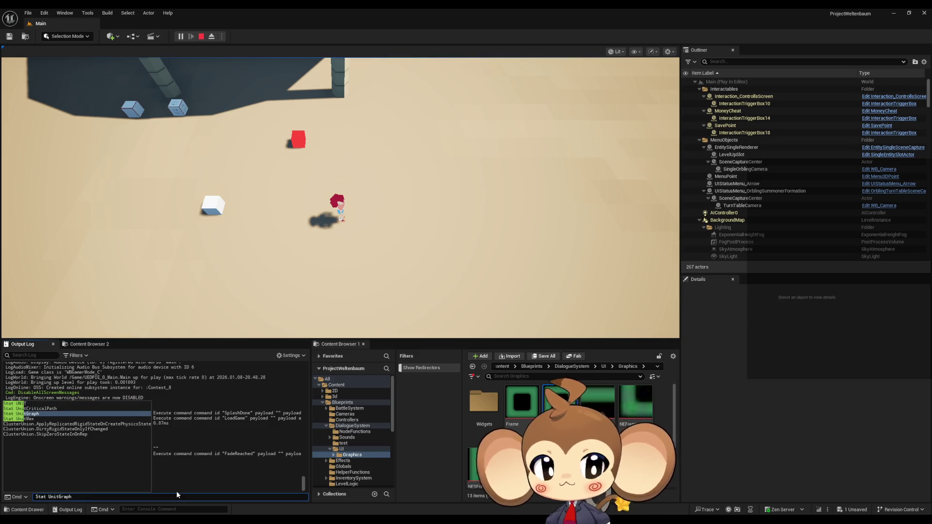
key(Return)
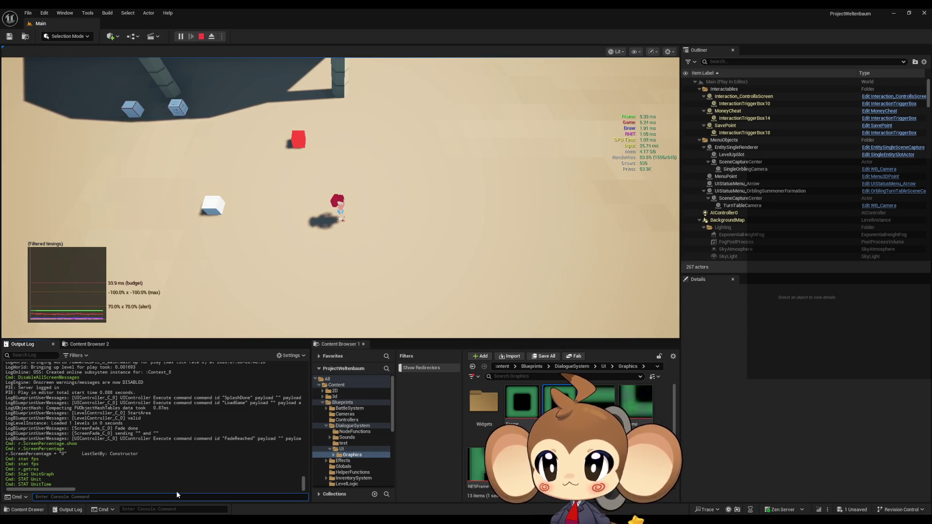
key(Up)
key(Return)
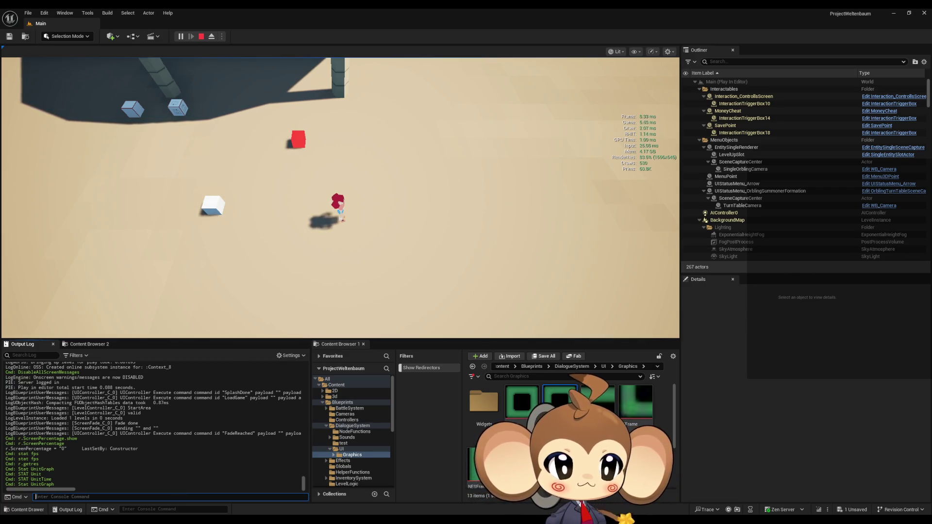
- Refocus the running game and open the viewport Show flags menu
mouse_move(559, 402)
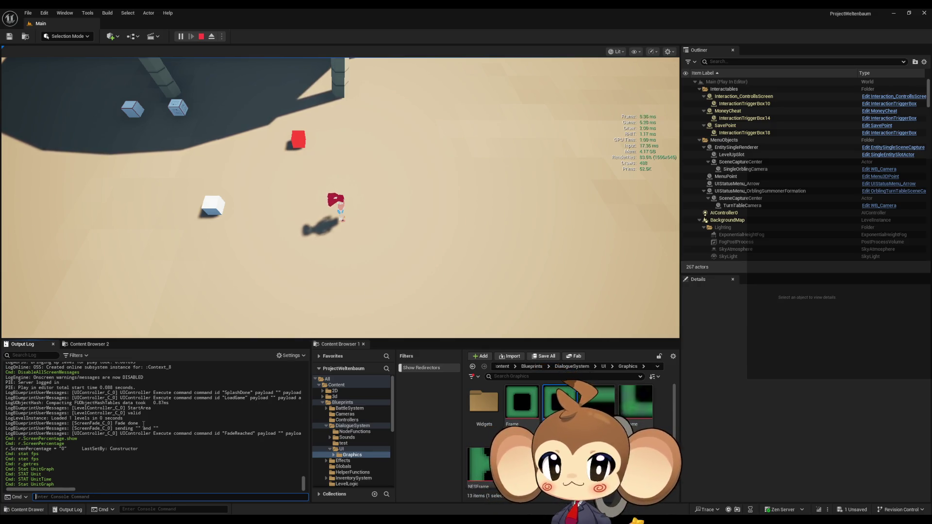
click(343, 228)
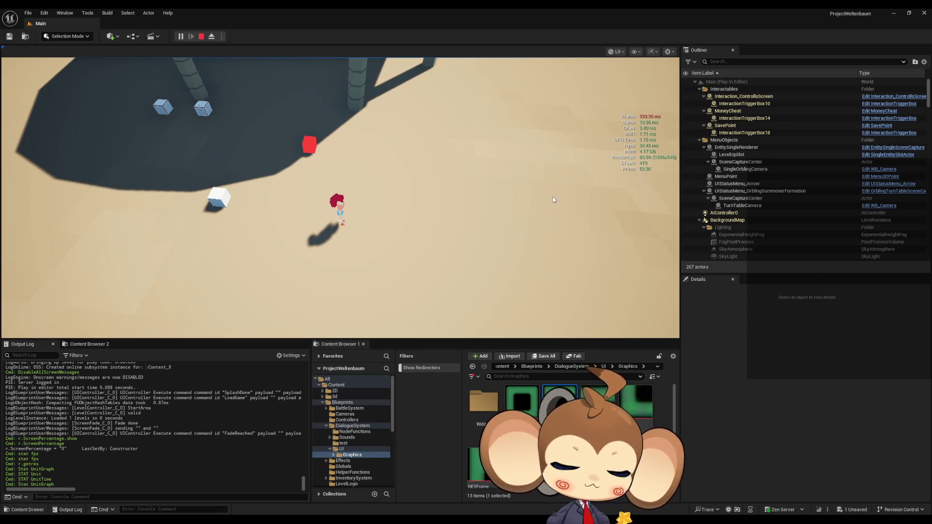
click(634, 51)
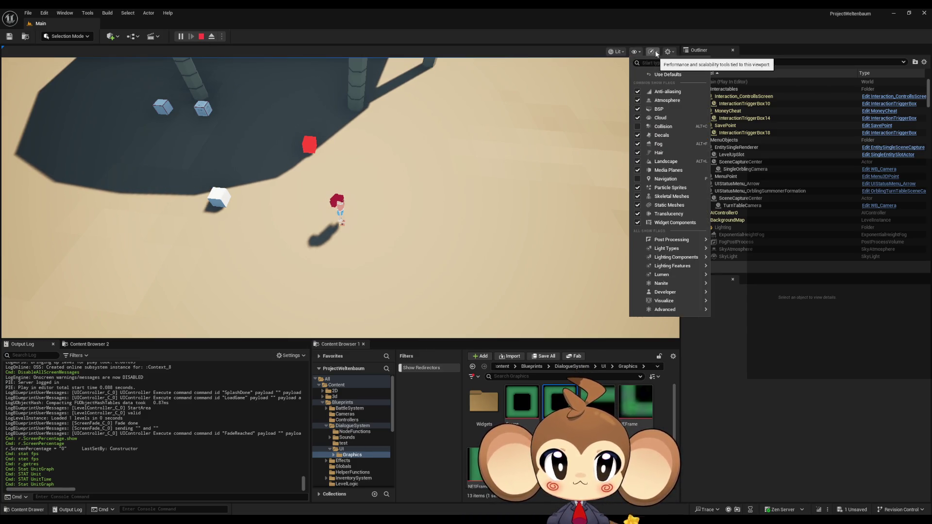
- Look through the Performance & Scalability, Settings and Show flags viewport menus
click(652, 52)
click(669, 51)
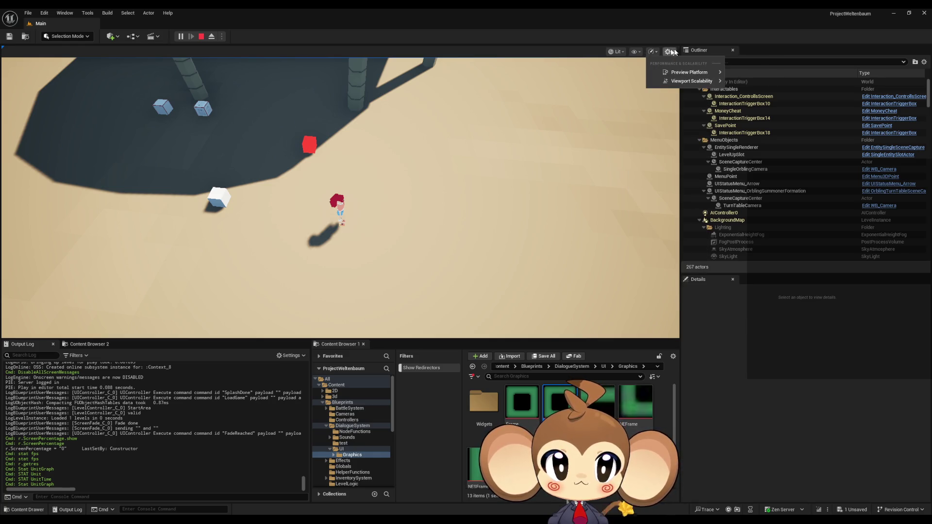
click(670, 52)
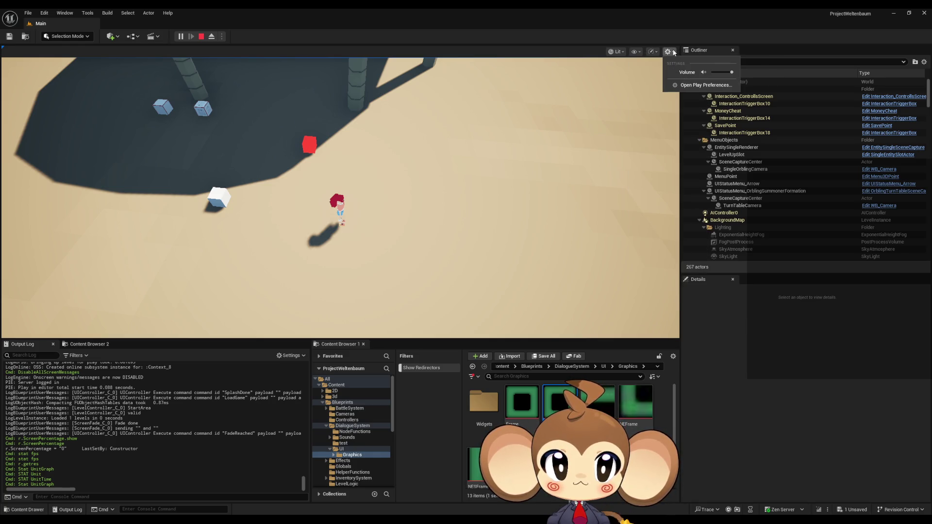
click(635, 51)
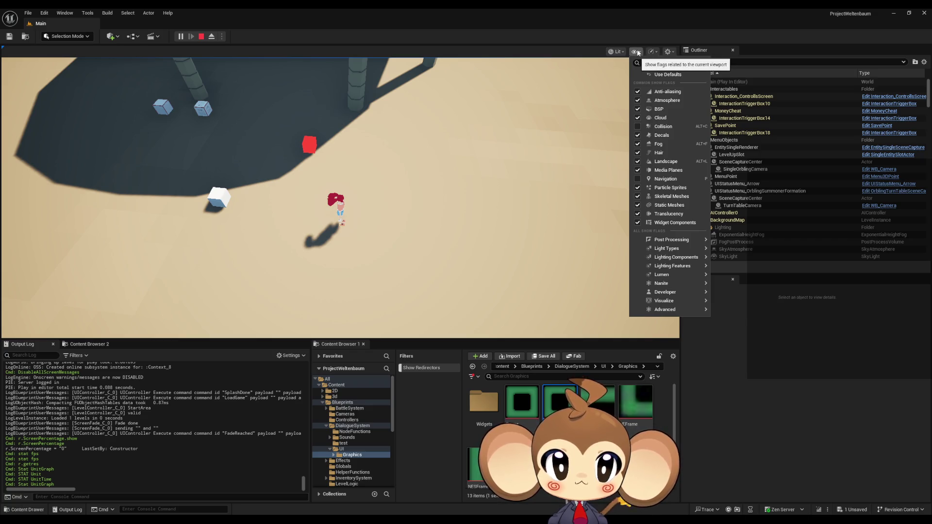
mouse_move(679, 249)
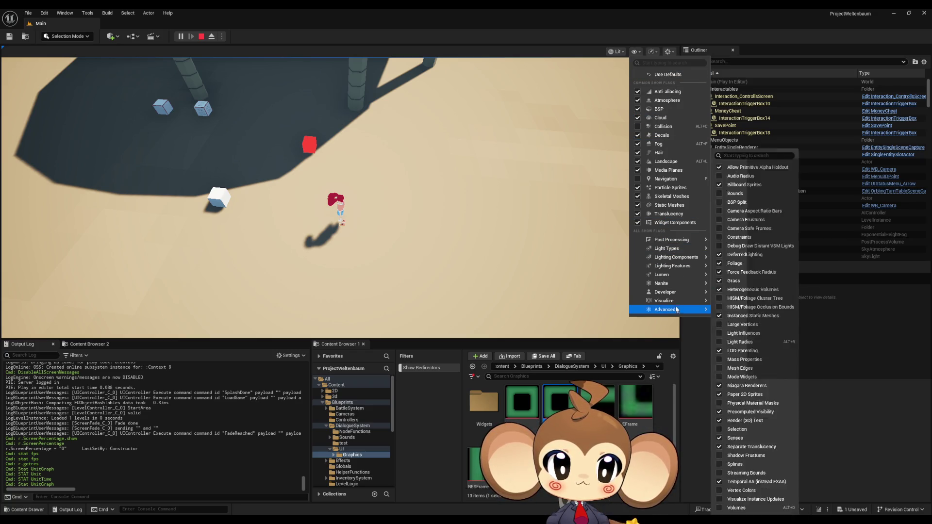
mouse_move(680, 293)
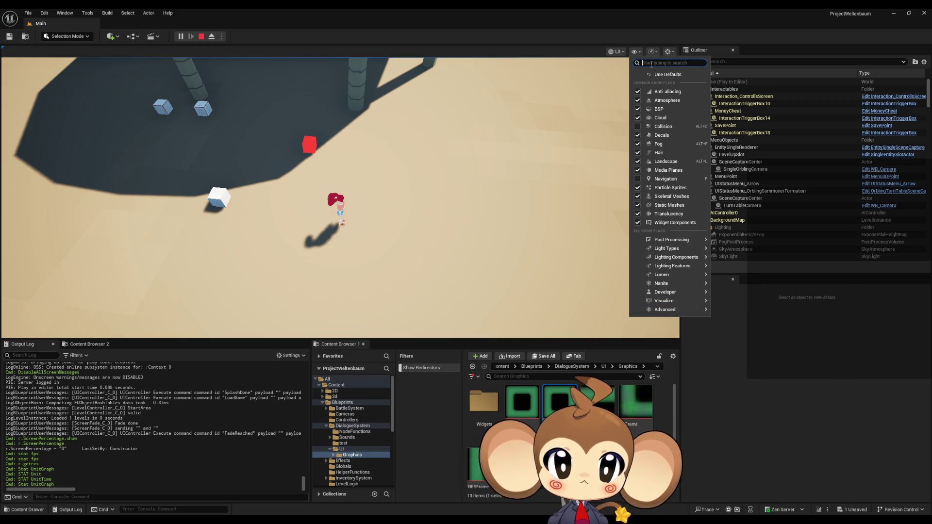
- Search the show flags for 'fps', clear it, and stop the play session with Escape
text(fps)
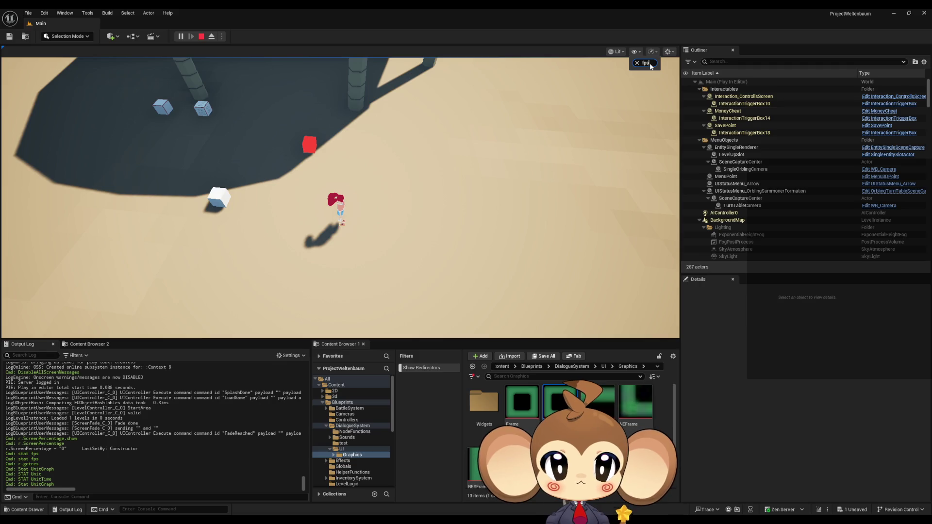
key(BackSpace)
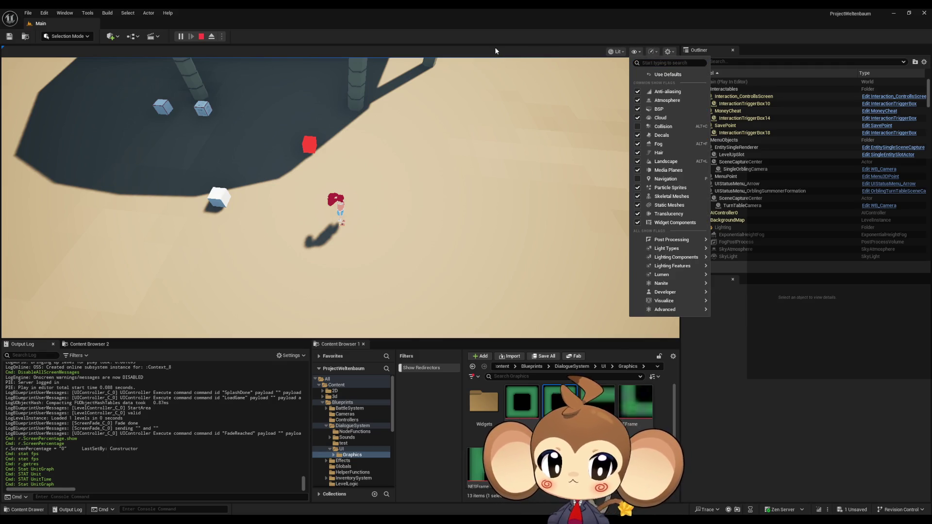
key(Escape)
key(Escape)
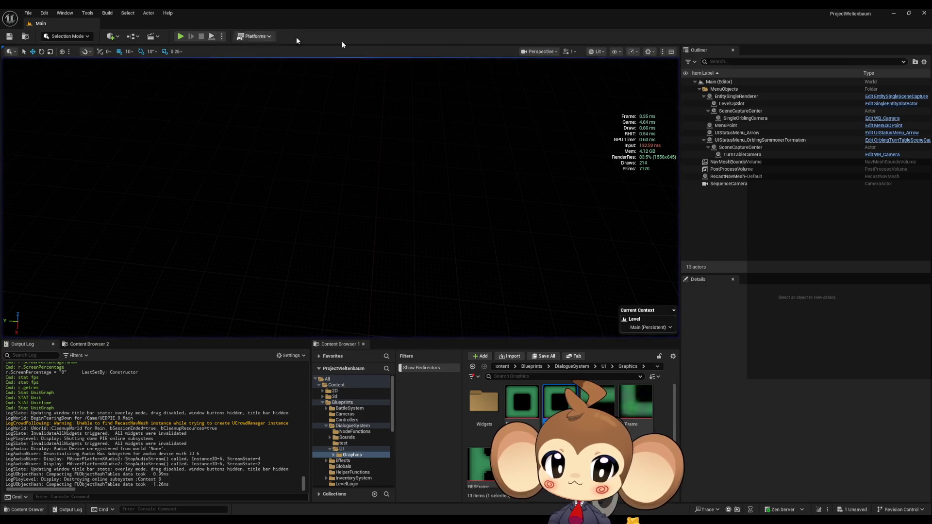
- Search the show flags for 'fps', then enable the Unit stat from the full list
click(616, 52)
text(fps)
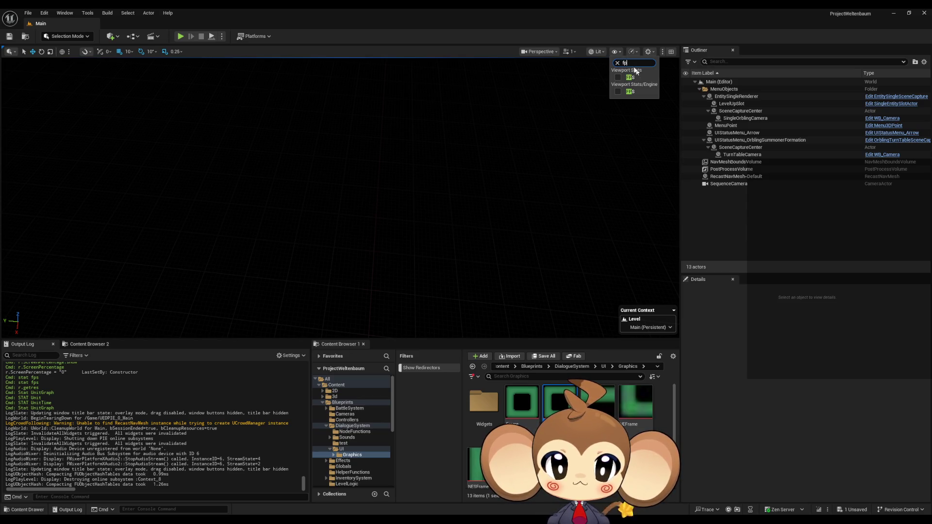
click(620, 52)
click(619, 52)
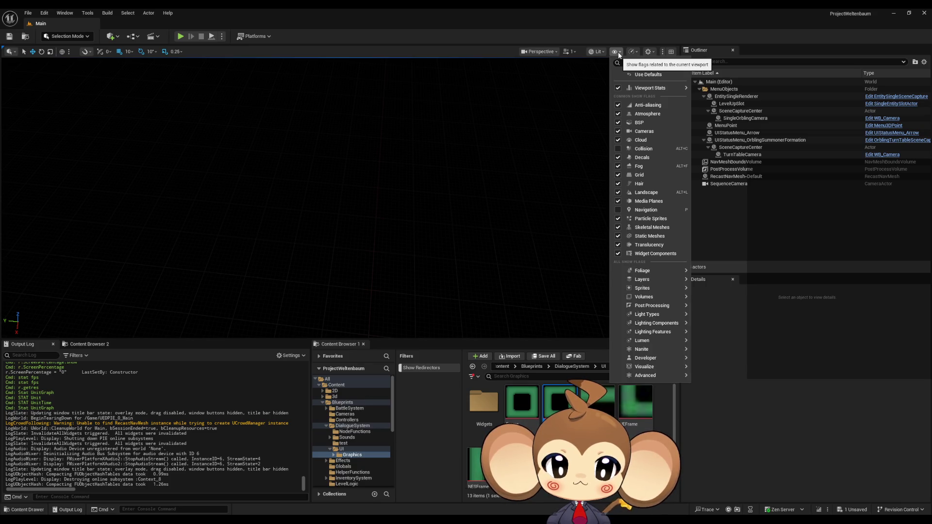
mouse_move(663, 349)
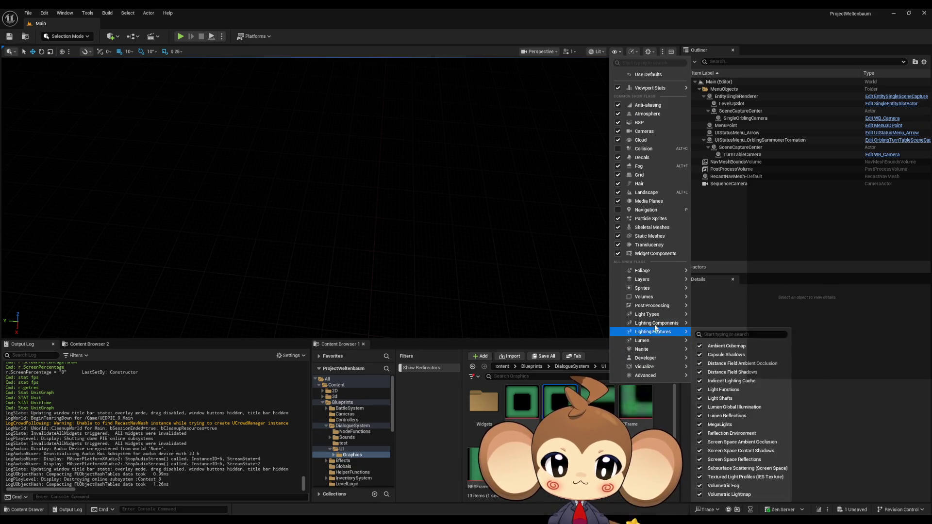
mouse_move(634, 89)
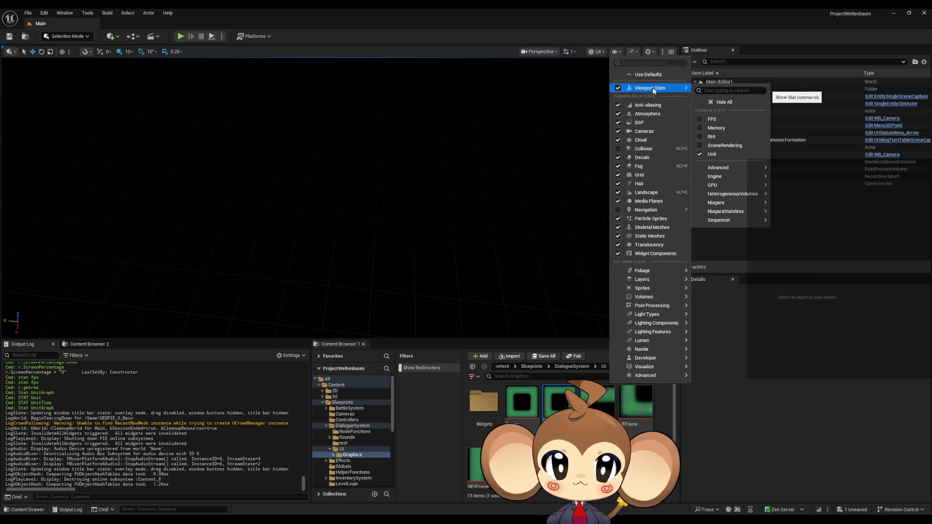
click(700, 154)
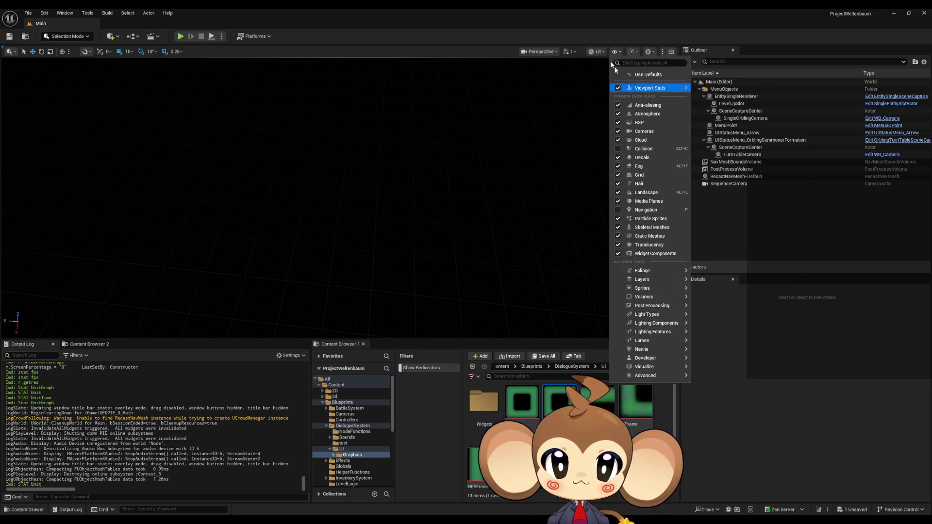
click(615, 52)
click(617, 53)
- Turn the SceneRendering stat on in the viewport, then off again
mouse_move(653, 88)
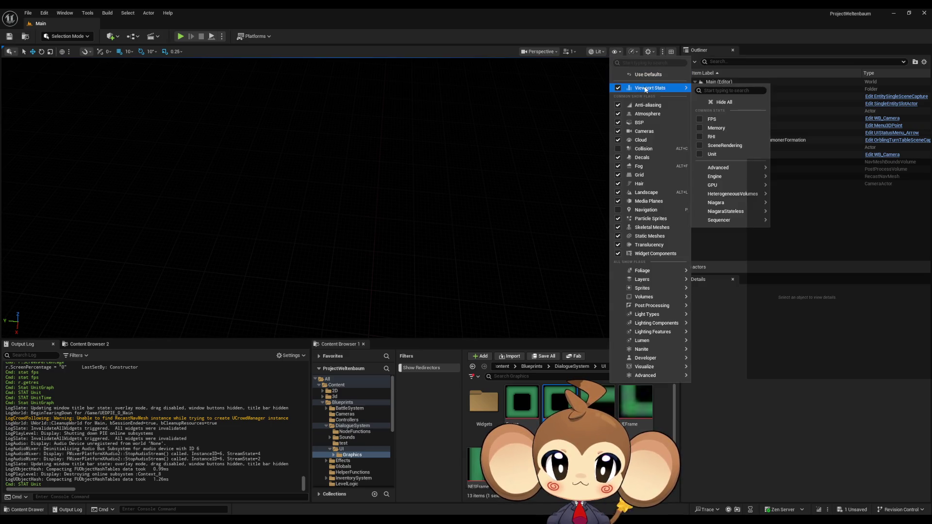
click(733, 151)
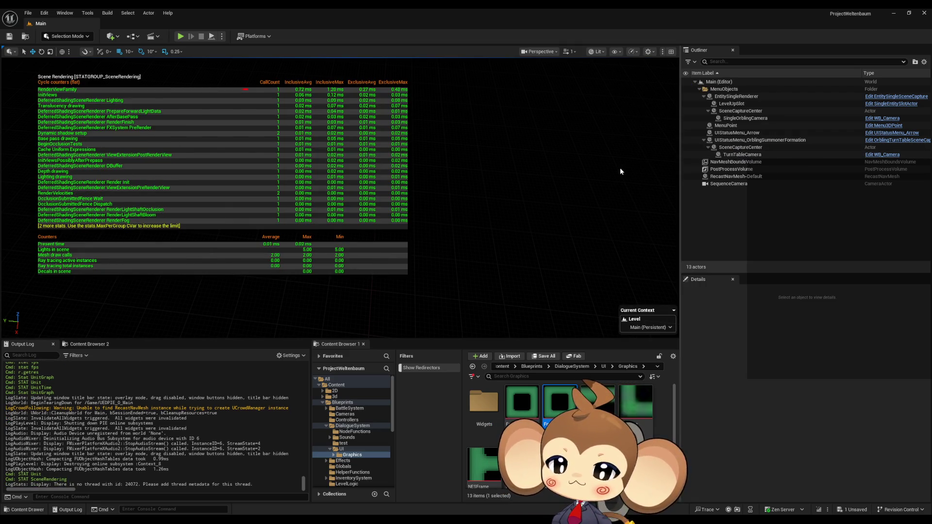
click(615, 51)
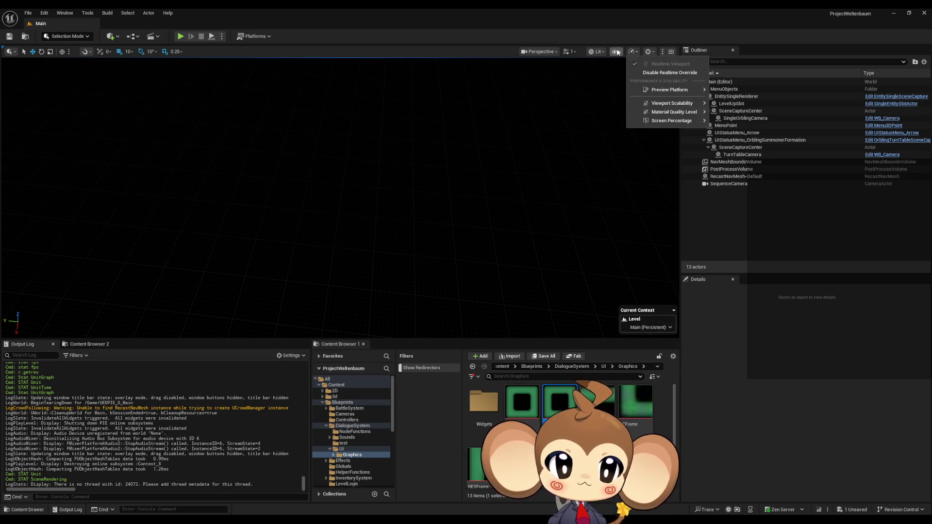
click(616, 52)
mouse_move(653, 88)
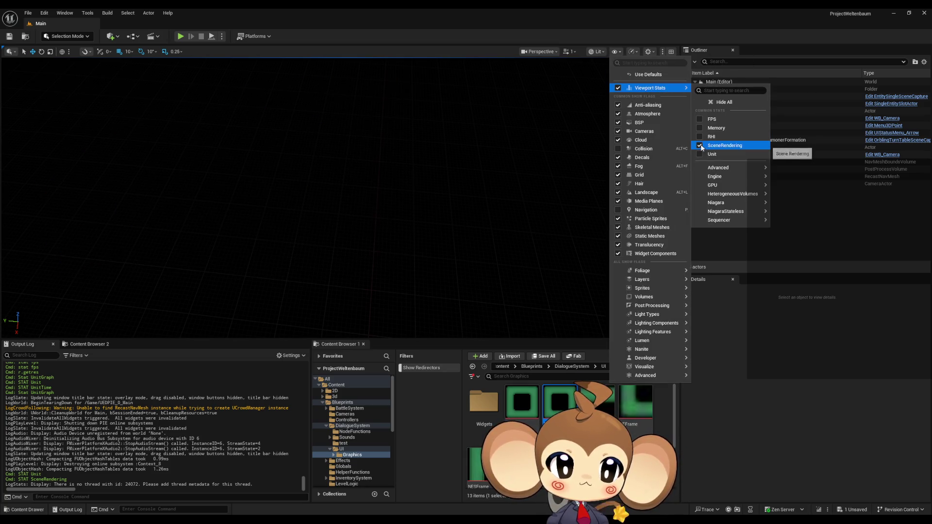
click(702, 146)
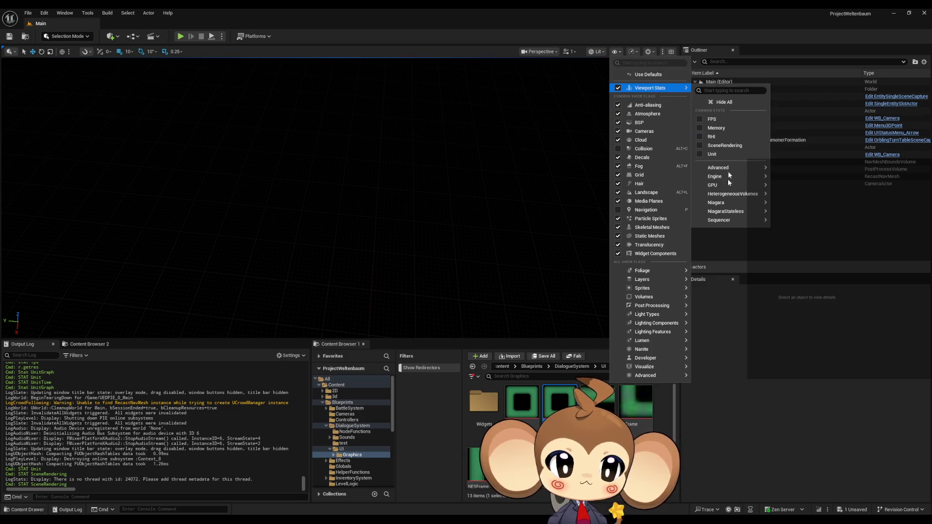
- Search the stats list for 're' and 'scree', clear the search, and close the menus
mouse_move(728, 168)
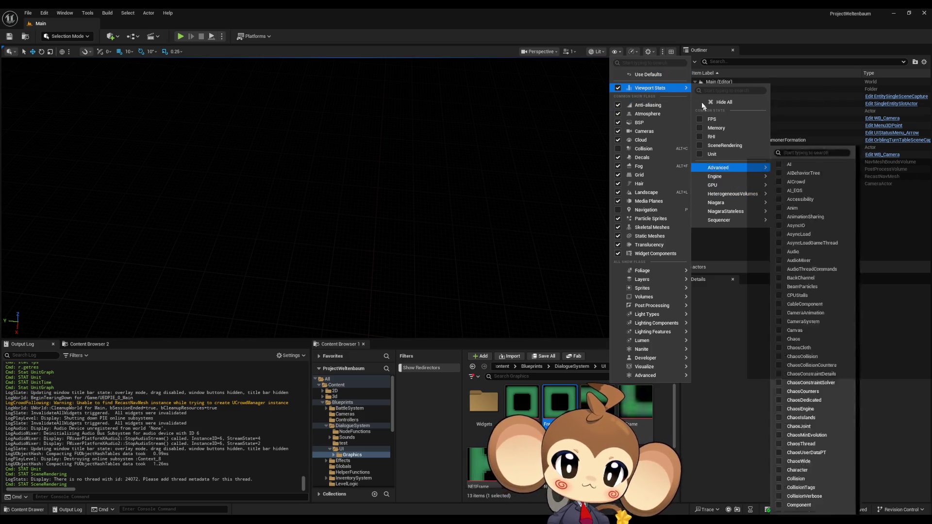
text(re)
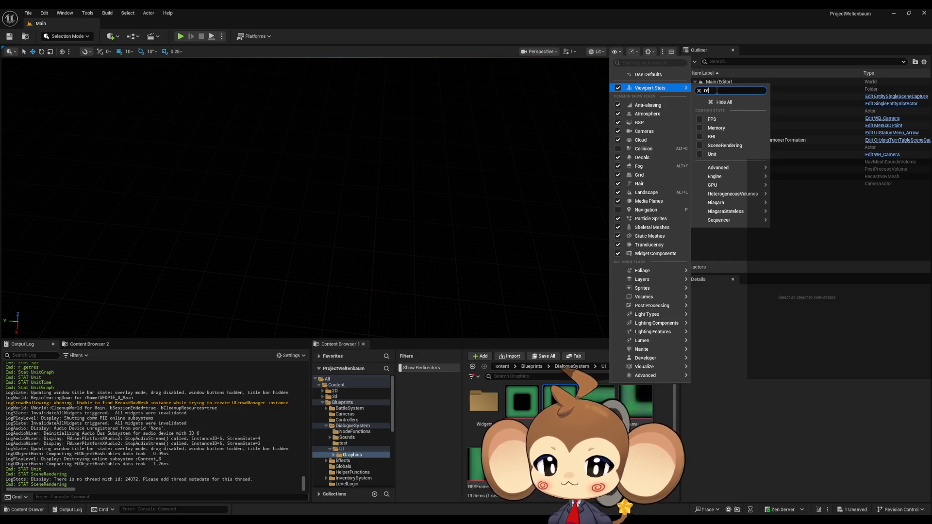
key(BackSpace)
key(BackSpace)
text(scree)
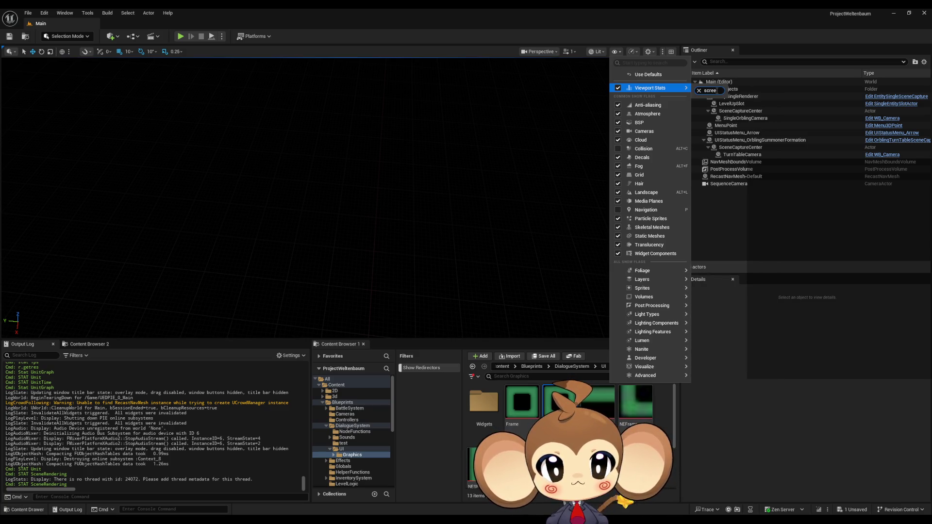
key(BackSpace)
key(BackSpace)
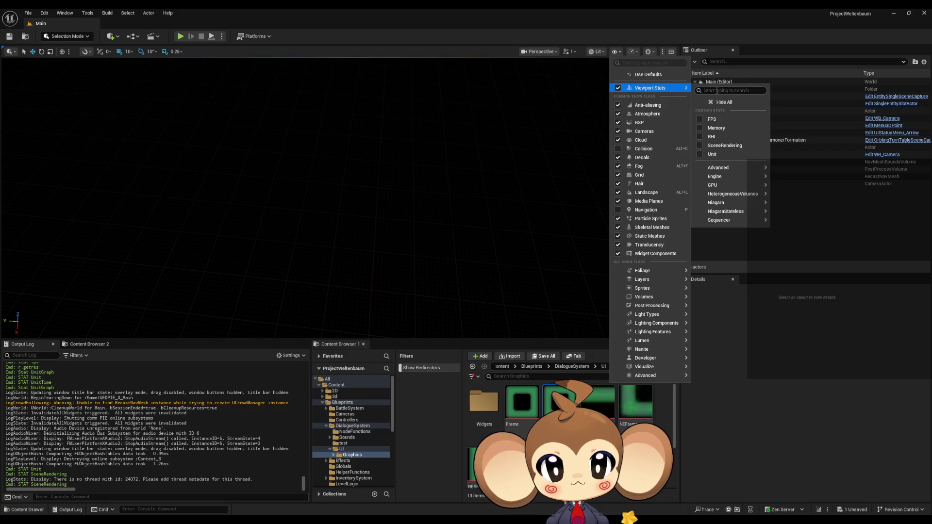
key(Escape)
key(Escape)
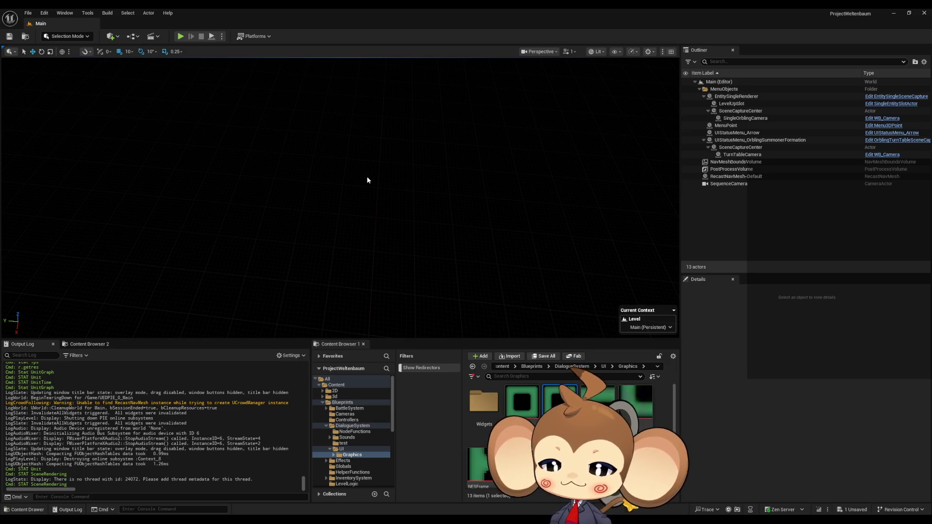
click(44, 497)
- Run r.SetRes in the console and select the reported 2560x1440wf resolution
text(r.se)
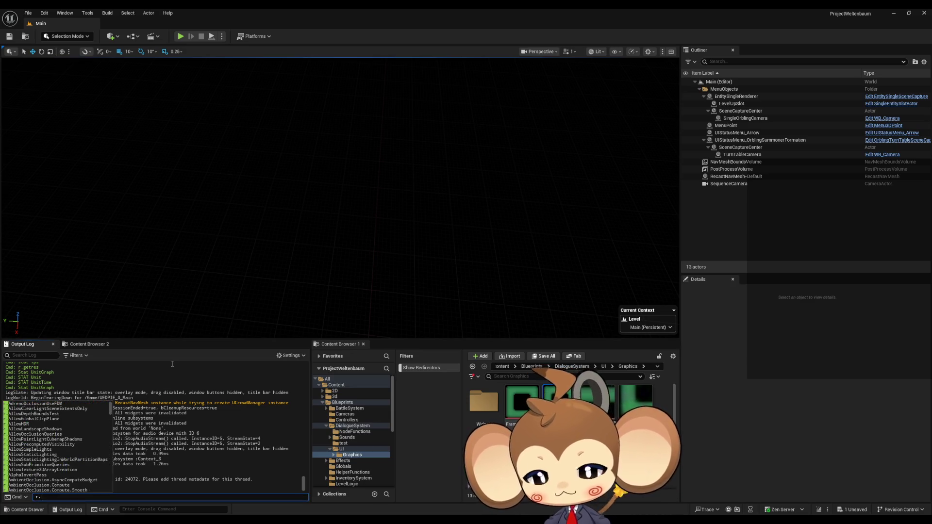
text(t)
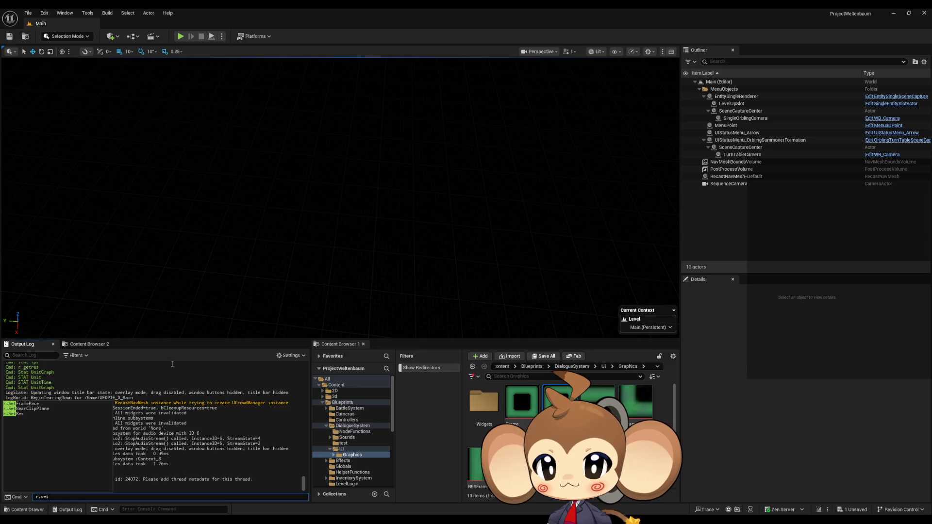
key(Down)
key(Down)
key(Down)
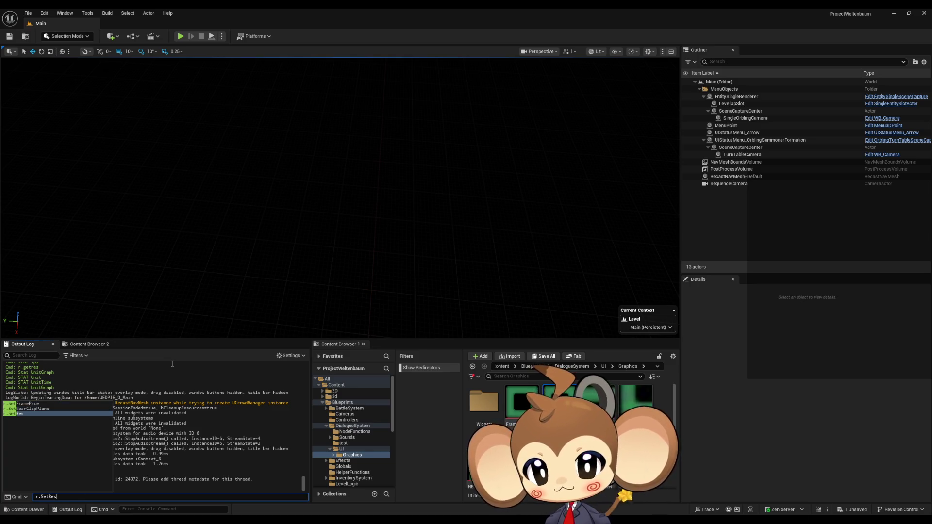
key(Return)
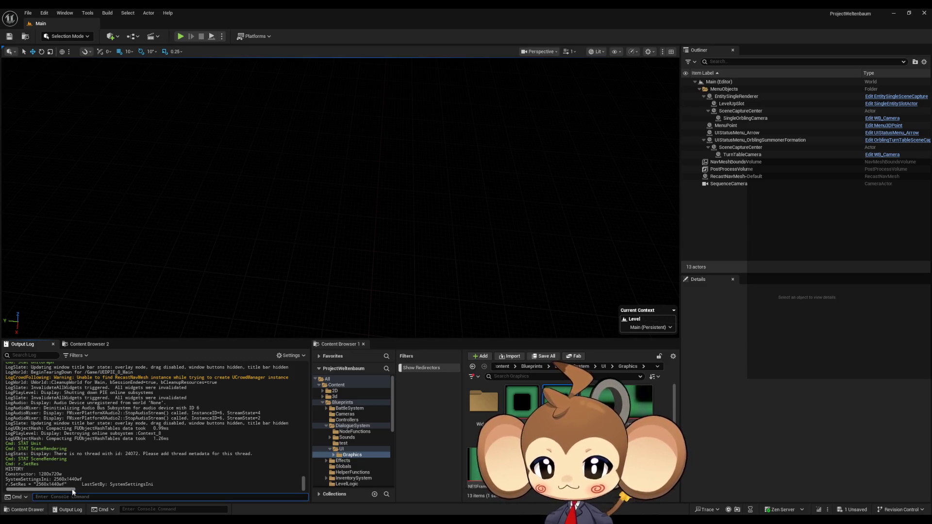
drag(66, 485, 41, 486)
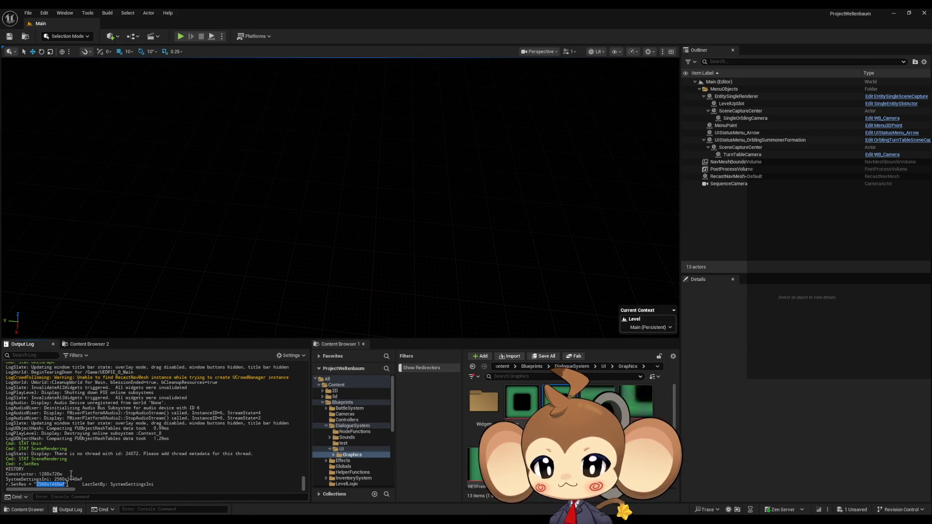
click(45, 496)
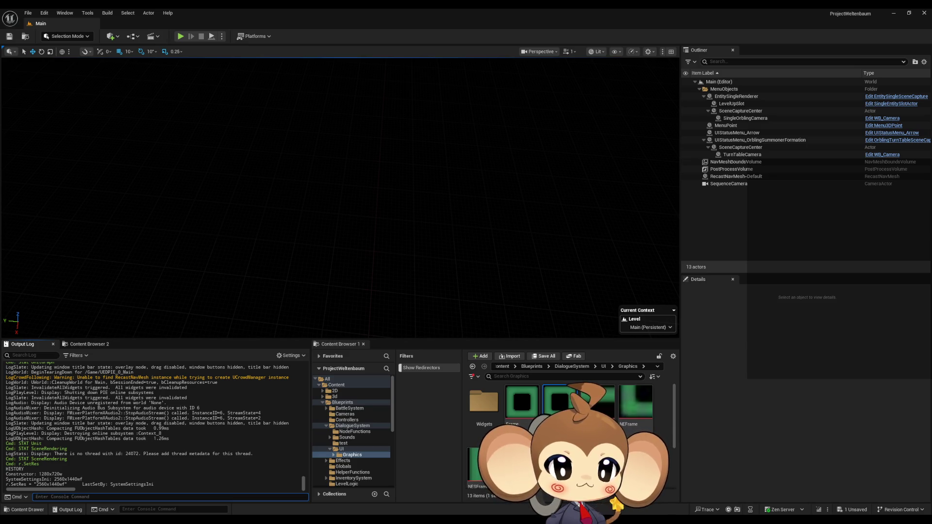
- Start Play in Editor, load the saved game, and apply r.SetRes 1920x1080wf
click(180, 38)
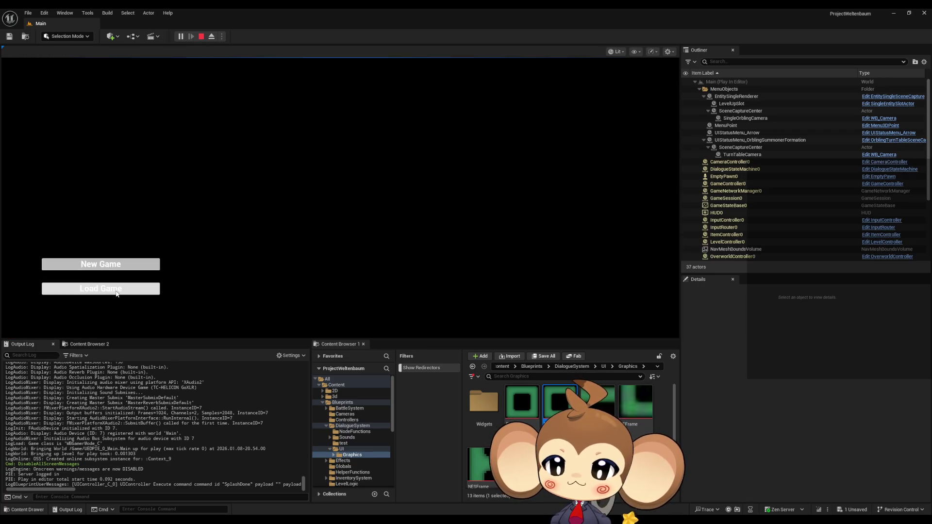
click(117, 291)
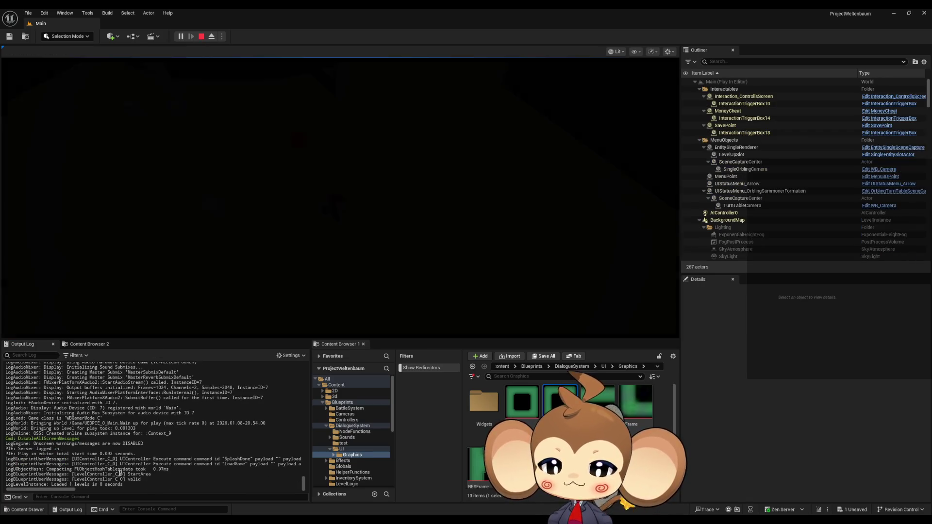
text(2560x1440wf)
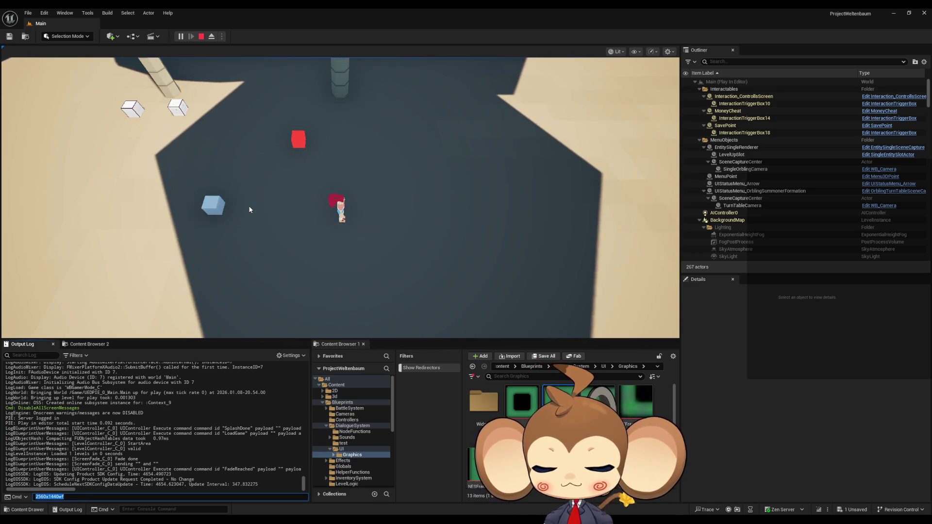
key(ctrl+a)
text(r.res)
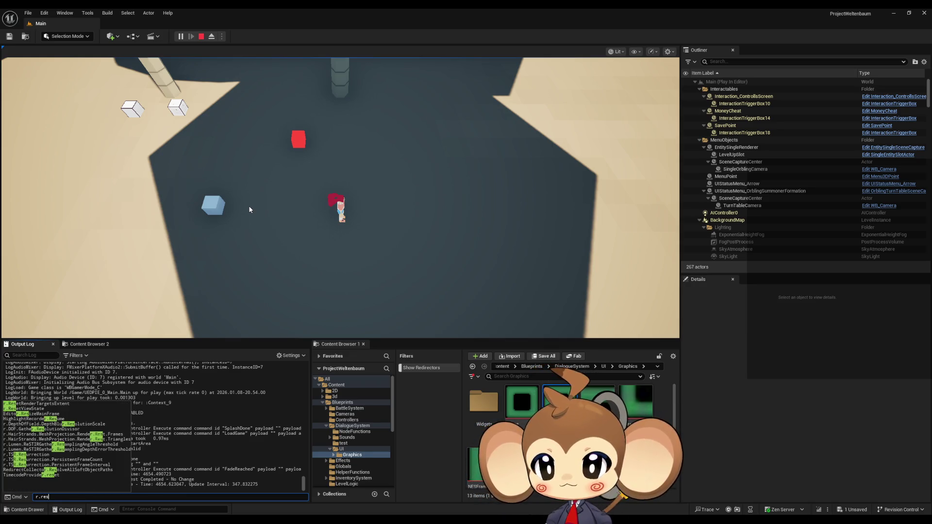
key(BackSpace)
key(BackSpace)
key(BackSpace)
text(setr)
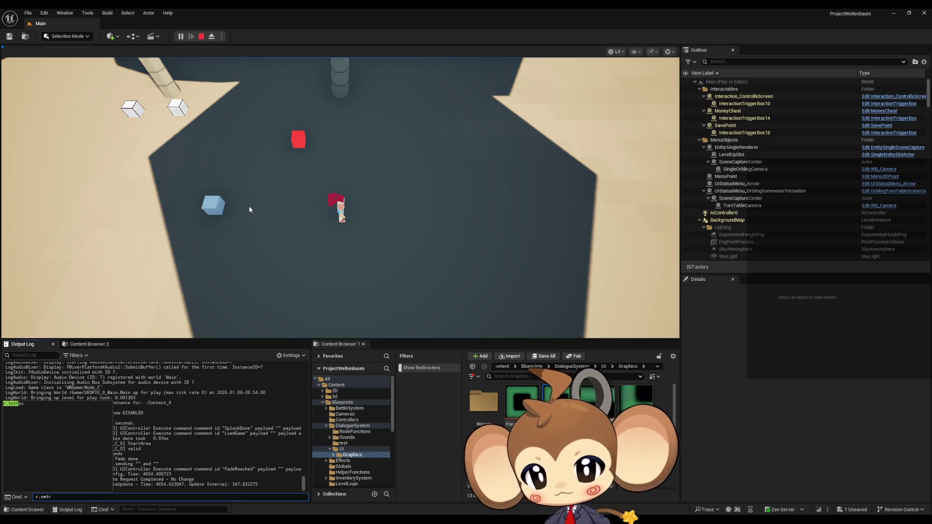
key(Tab)
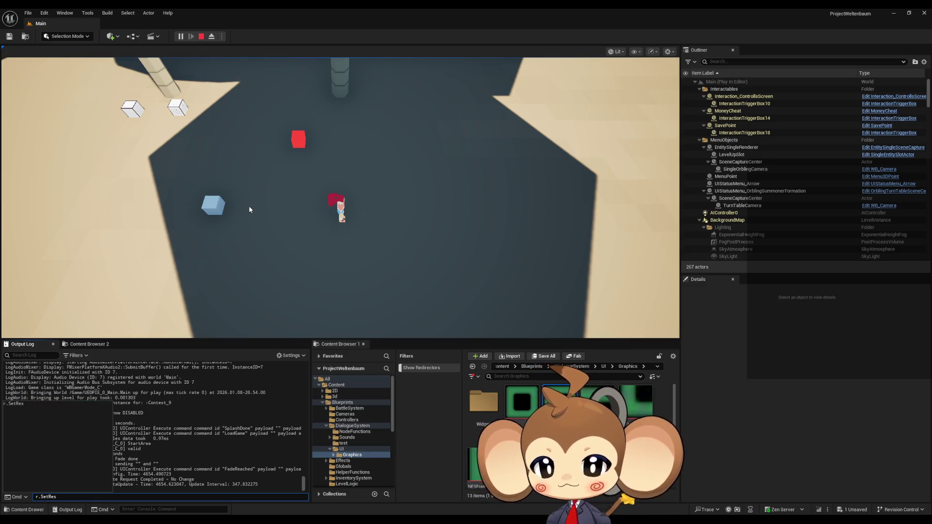
text( 1920)
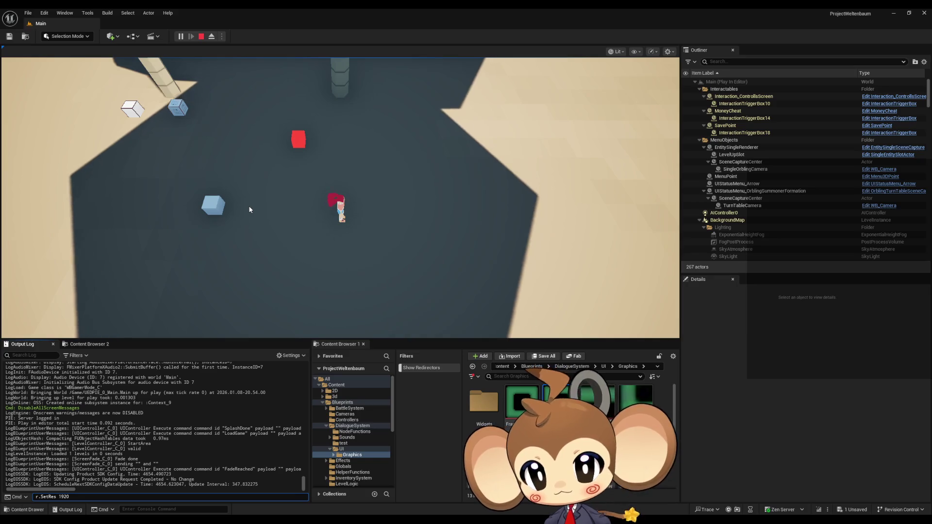
text(x1080)
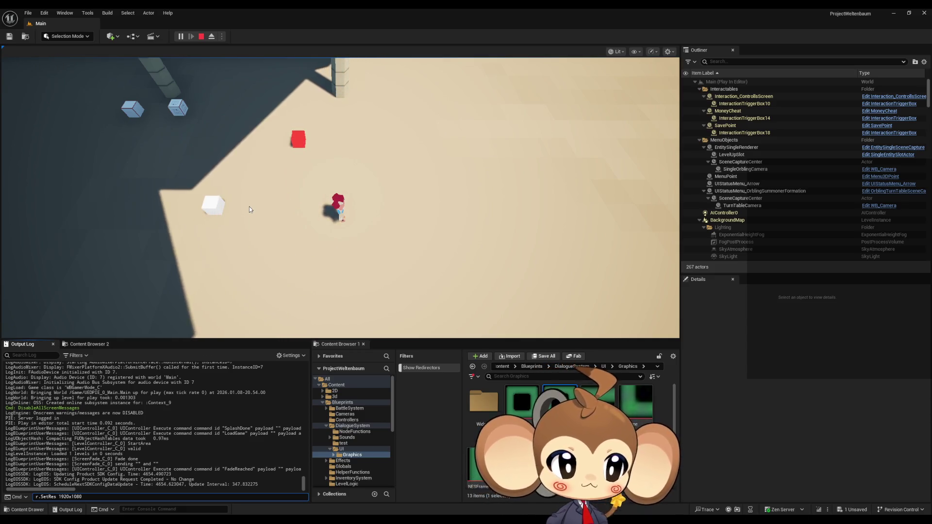
text(wf)
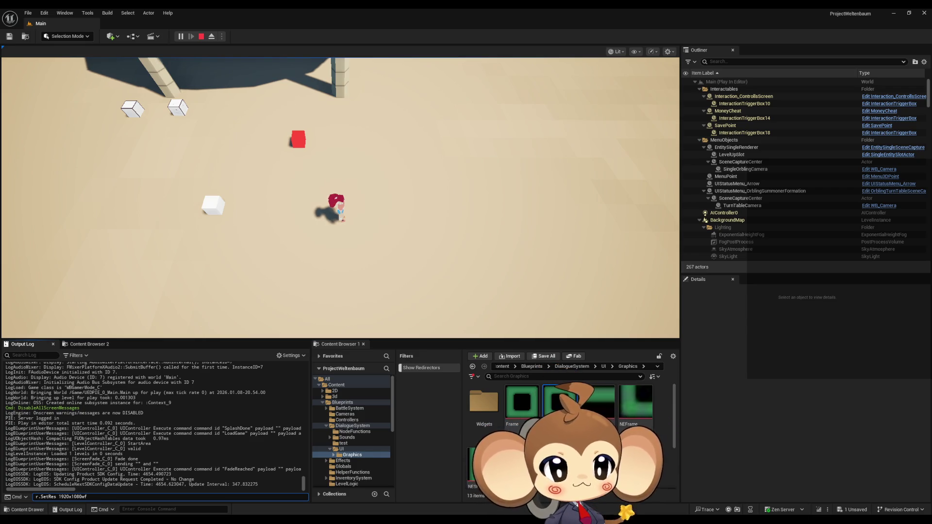
mouse_move(120, 497)
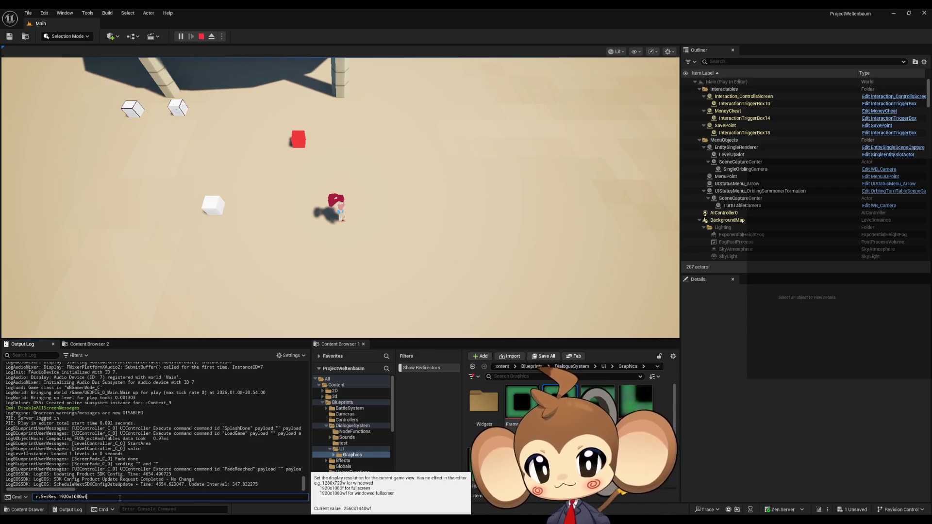
key(Return)
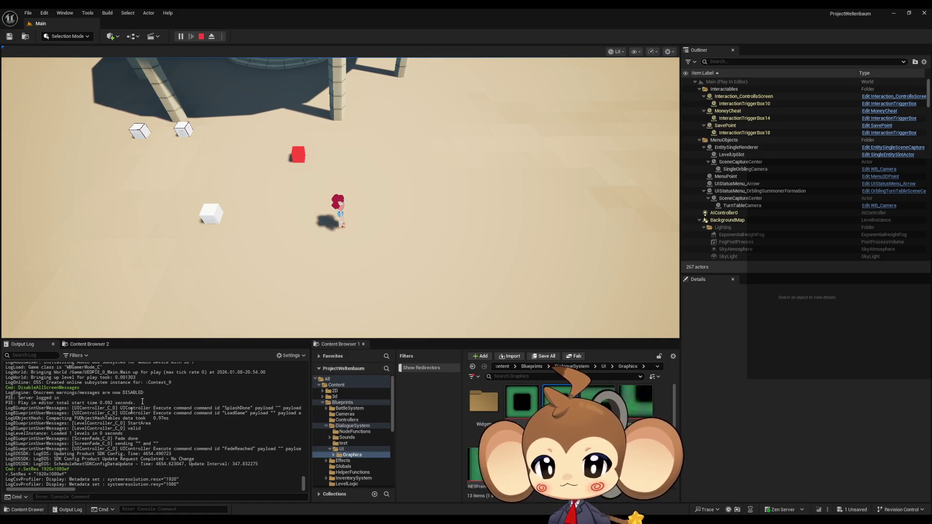
- Re-run r.SetRes to confirm the new 1920x1080wf resolution
click(78, 497)
text(r)
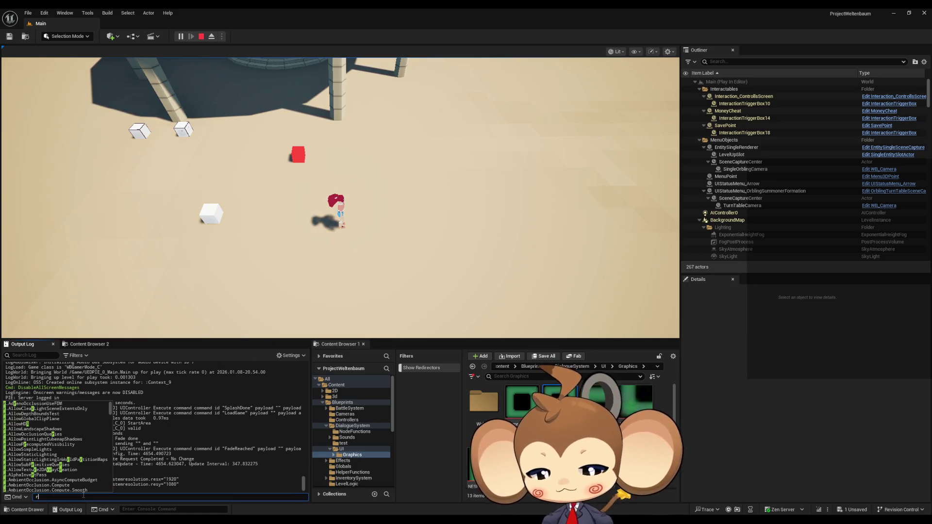
text(.setr)
key(Tab)
key(Return)
key(Up)
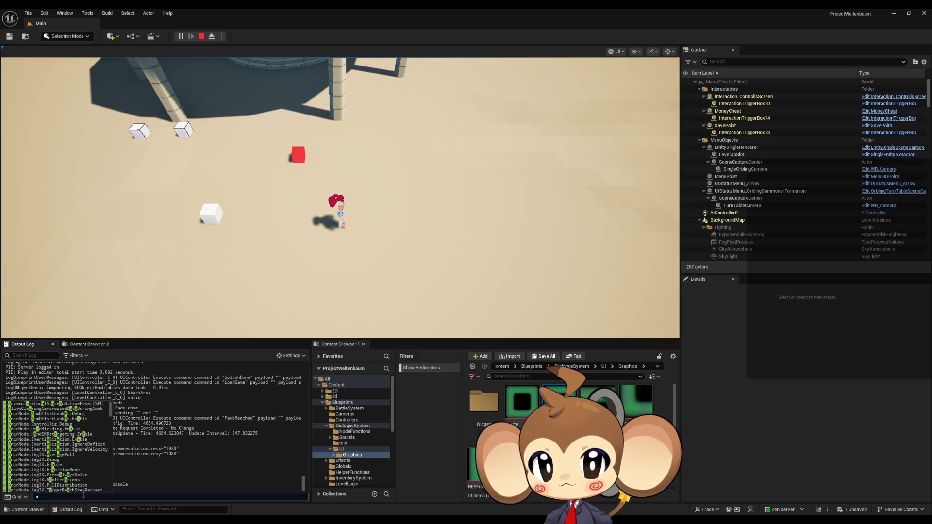
key(Escape)
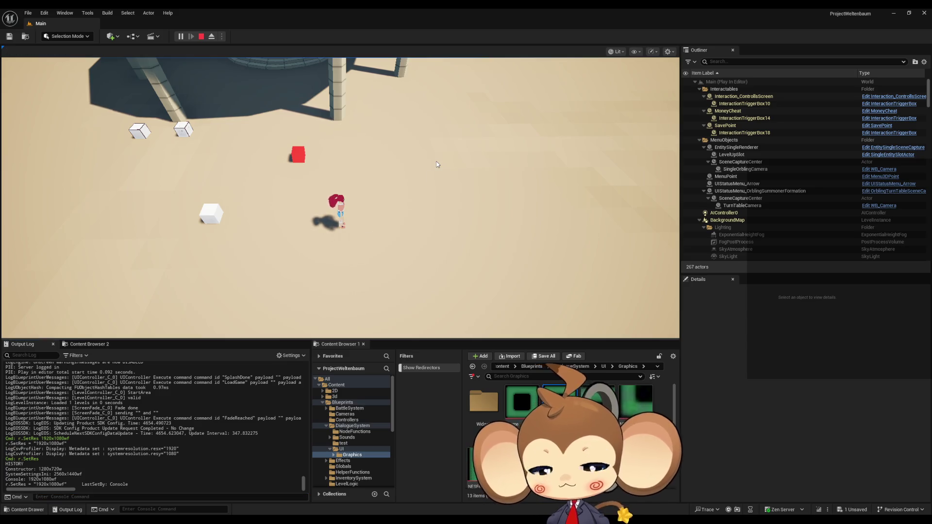
- Go fullscreen with F11, talk to the NPC, and snip the dialogue's green frames
key(F11)
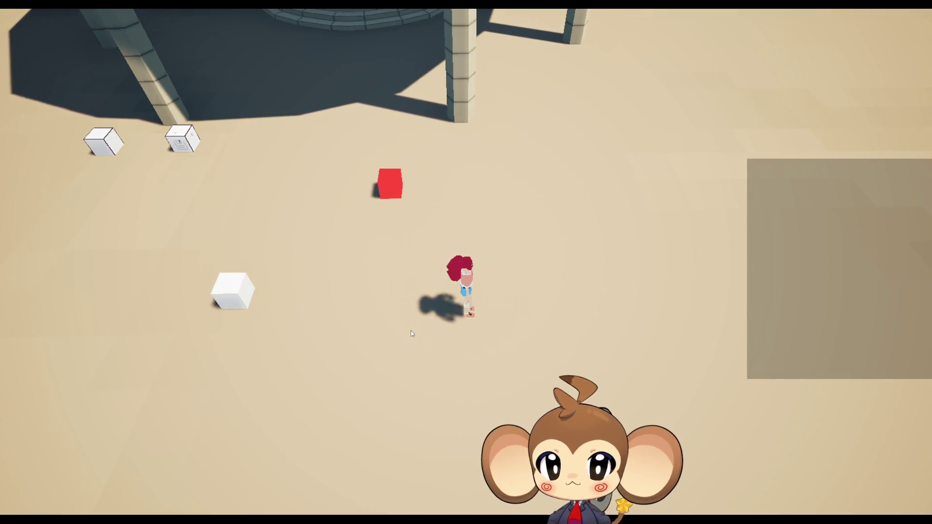
key(a)
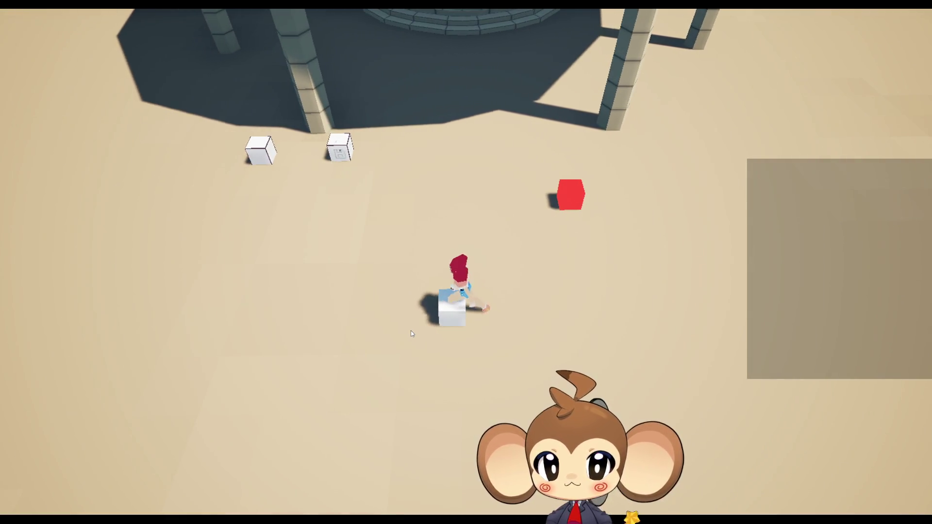
key(e)
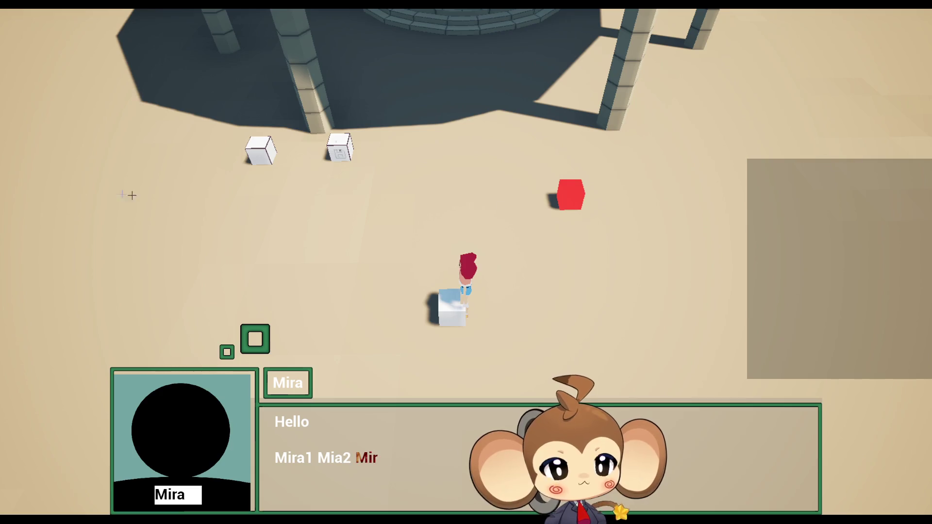
key(super+shift+s)
mouse_move(59, 171)
mouse_down()
mouse_move(664, 498)
mouse_move(709, 498)
mouse_up()
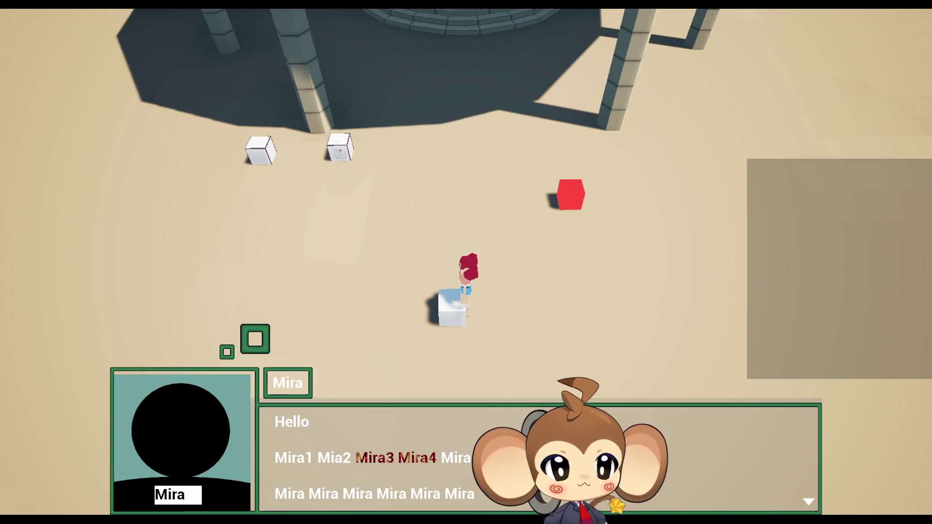
key(alt+Tab)
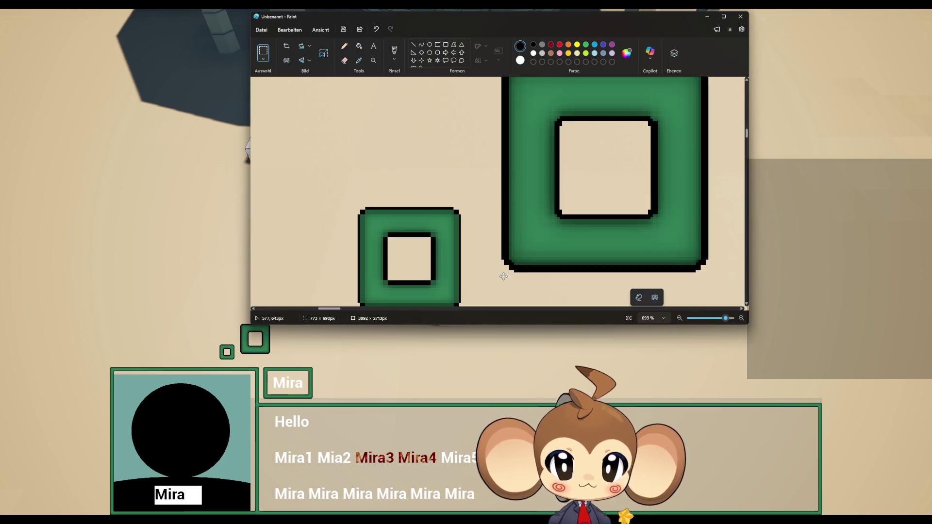
- Paste the snip into Paint, place it top-left, zoom into the green frames, then return to the game
key(ctrl+v)
ctrl+scroll(452, 230, down, 3)
scroll(460, 227, down, 8)
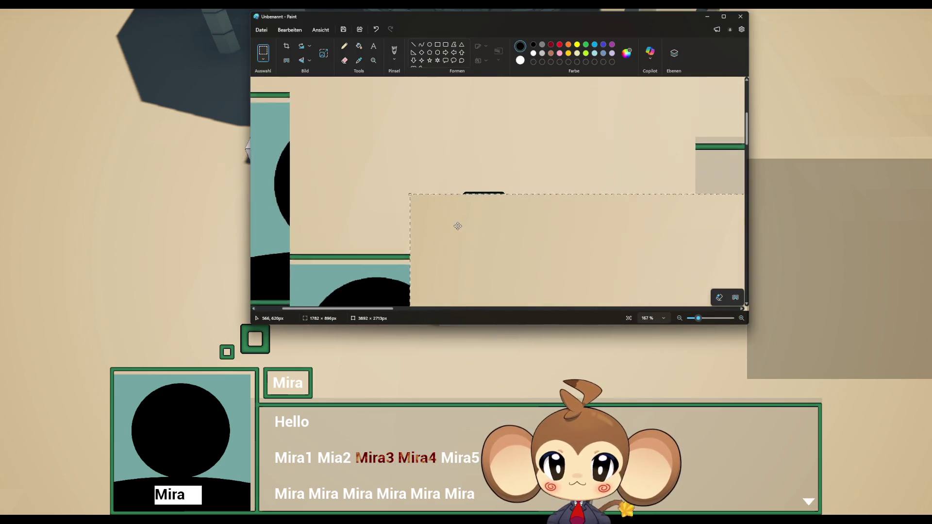
drag(427, 211, 375, 146)
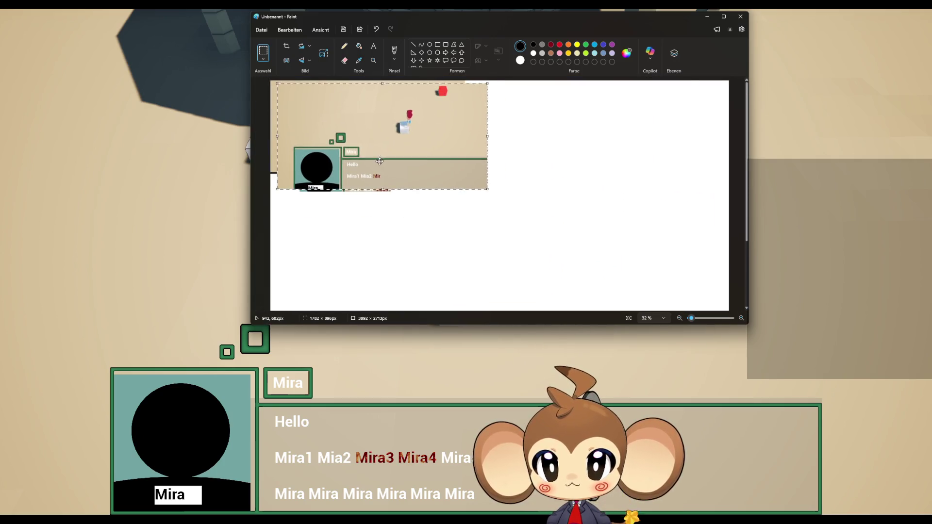
ctrl+scroll(359, 133, up, 10)
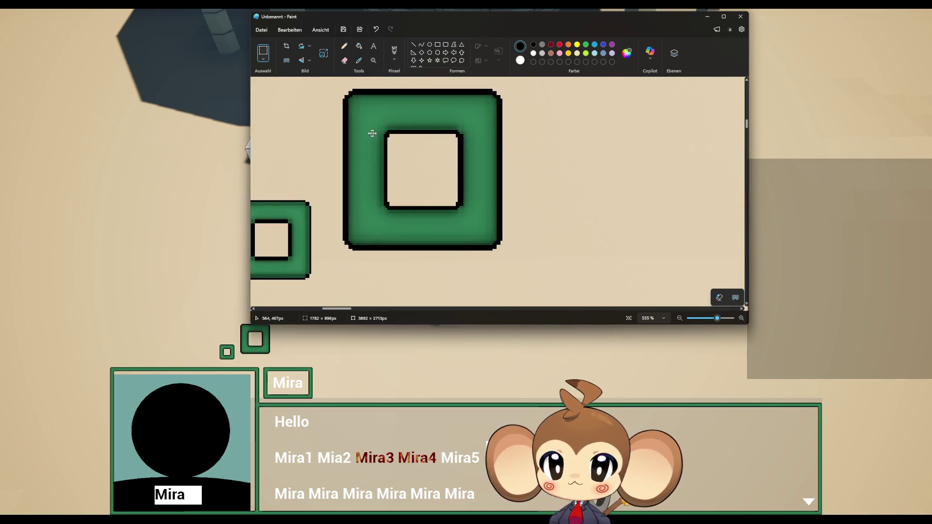
ctrl+scroll(366, 133, down, 2)
ctrl+scroll(381, 188, up, 2)
ctrl+scroll(323, 243, down, 2)
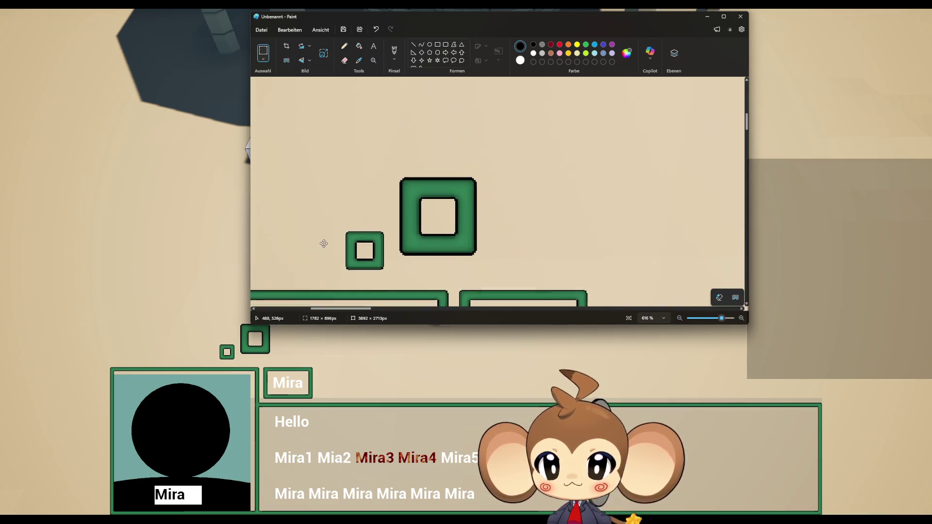
ctrl+scroll(344, 246, up, 3)
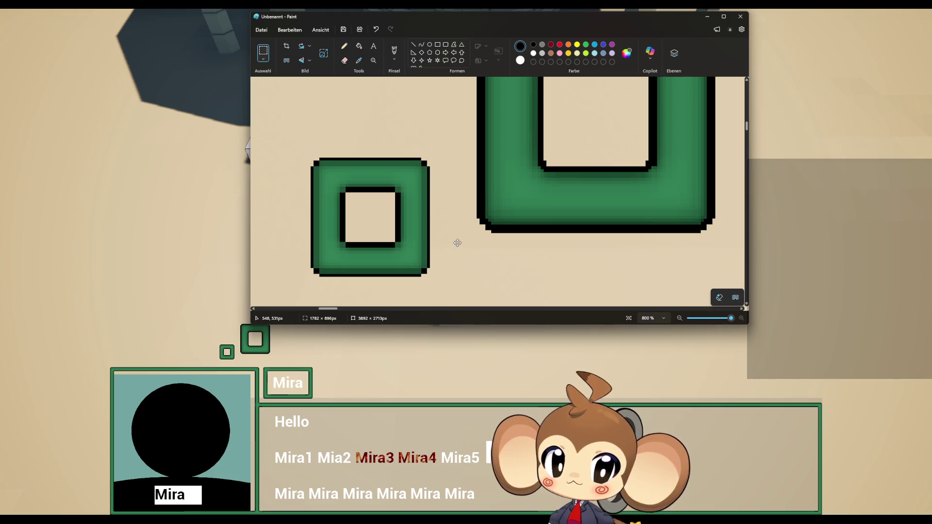
click(118, 154)
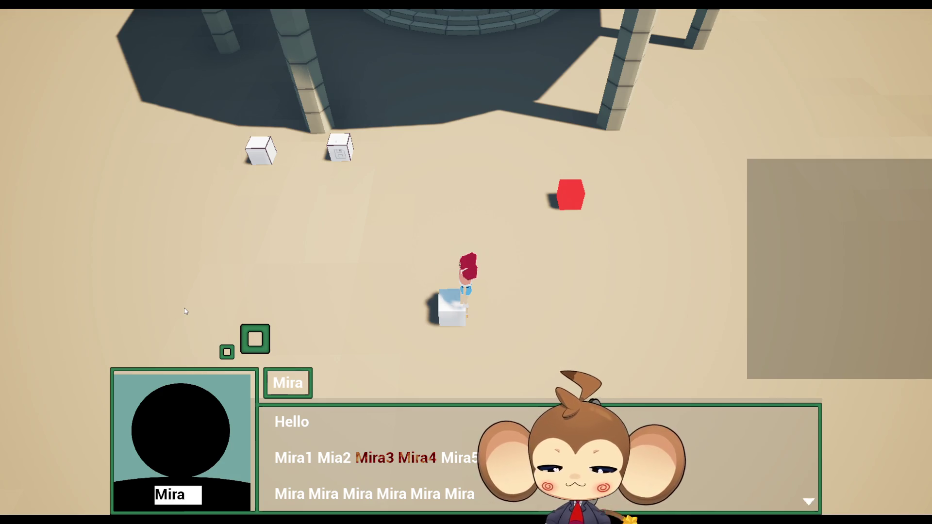
- Leave immersive mode, enlarge the game view, and run r.SetRes in the console to check settings
key(F11)
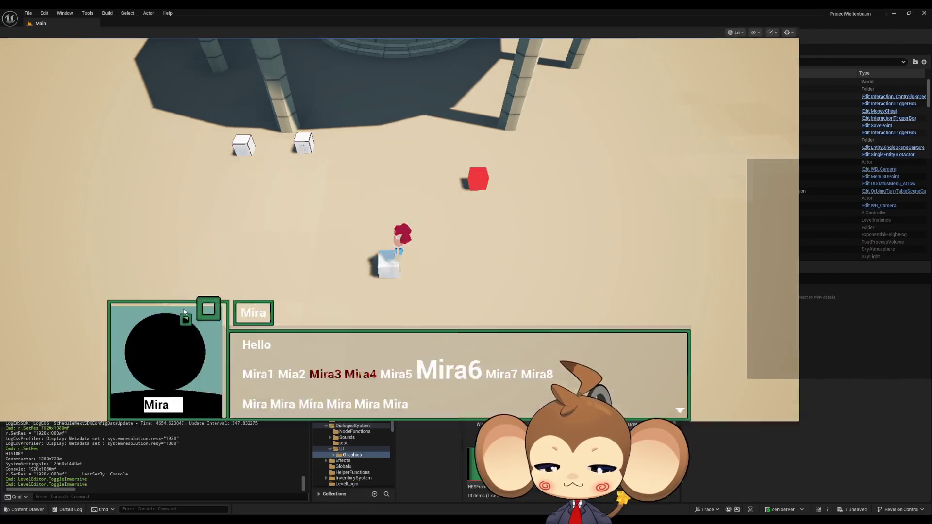
drag(231, 351, 212, 419)
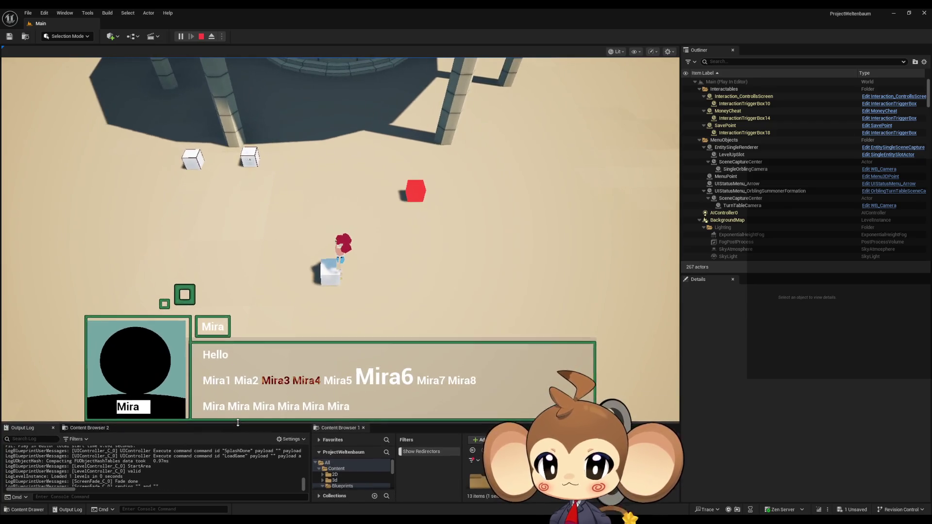
click(93, 496)
text(r.SetRes)
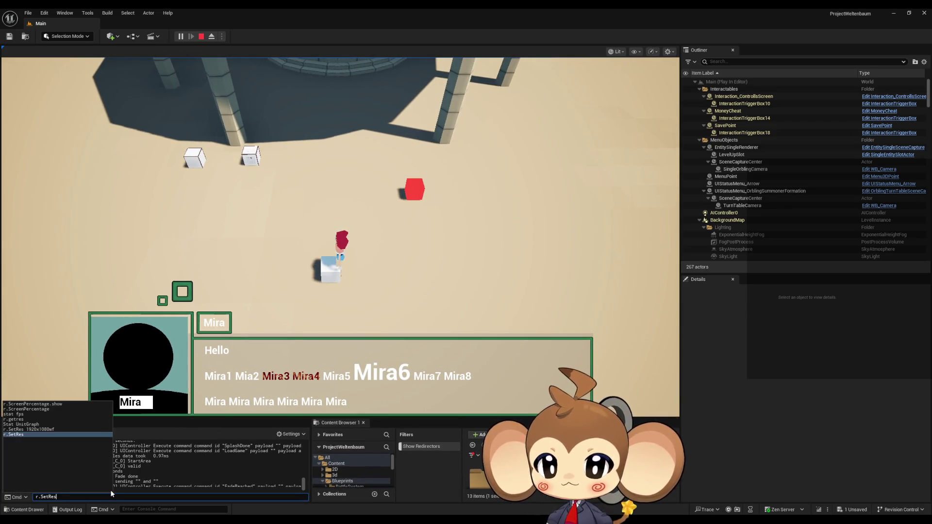
key(Return)
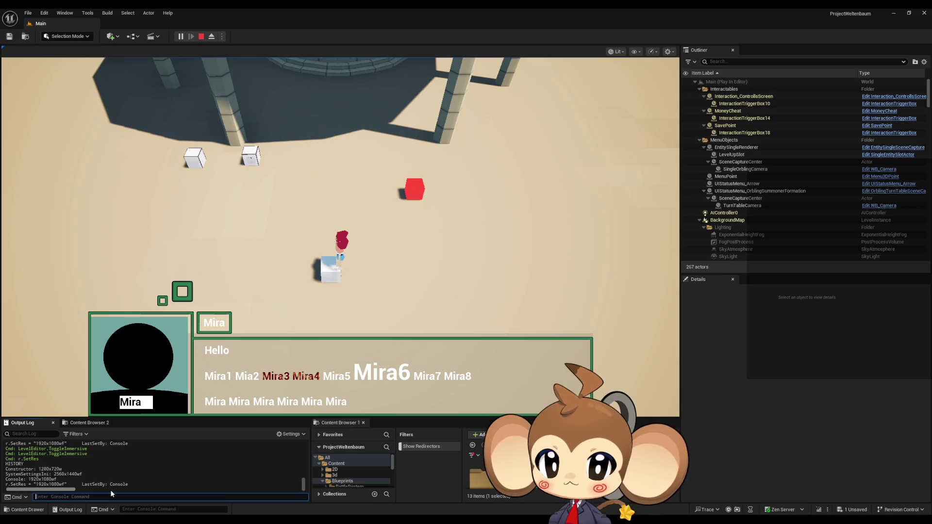
- Edit the recalled 1920x1080 resolution command into r.SetRes 860x540wf and apply it
key(Up)
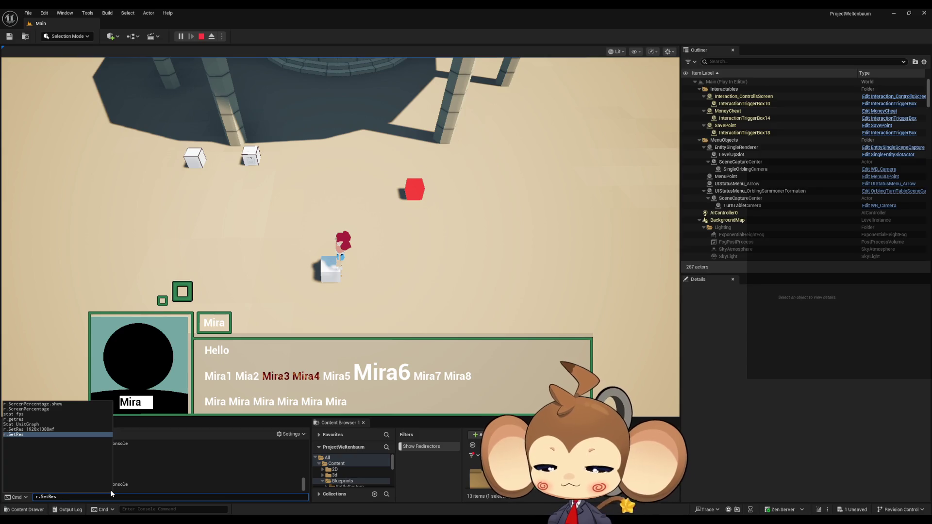
key(Up)
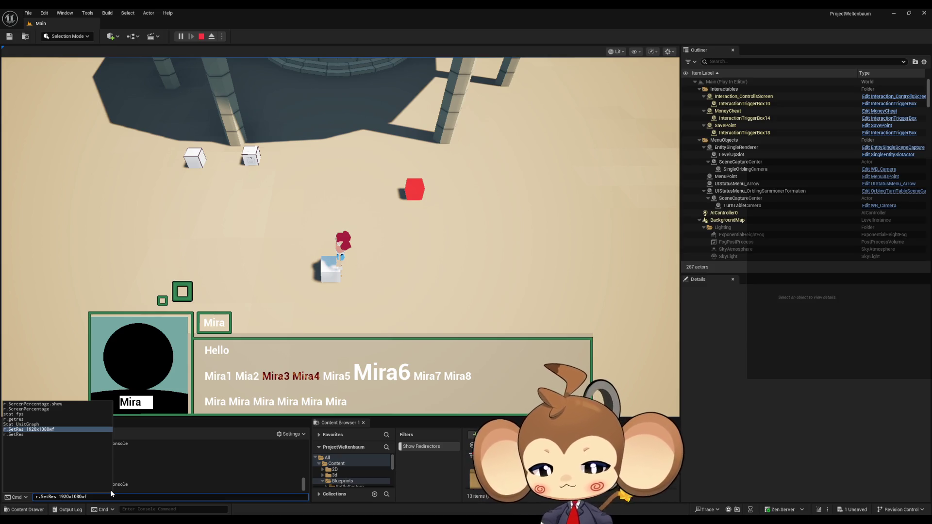
key(BackSpace)
key(Delete)
text(86)
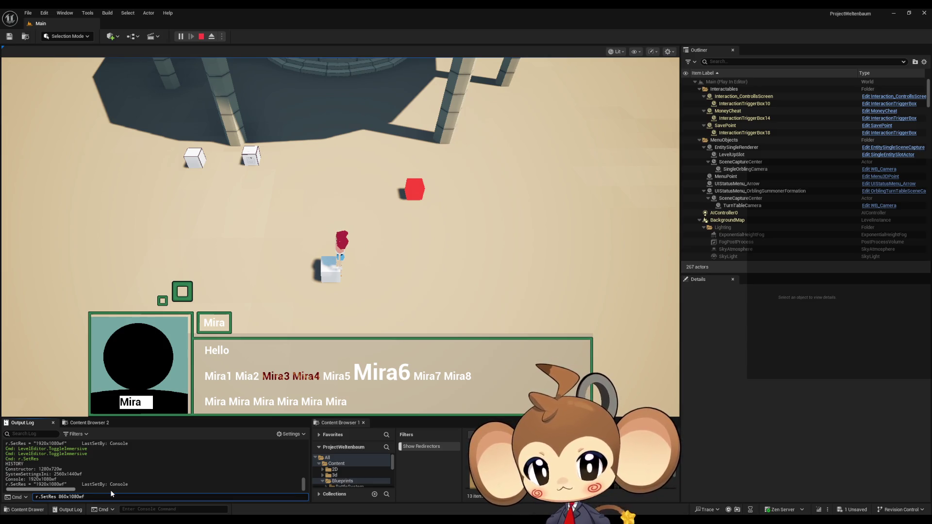
key(BackSpace)
key(BackSpace)
text(54)
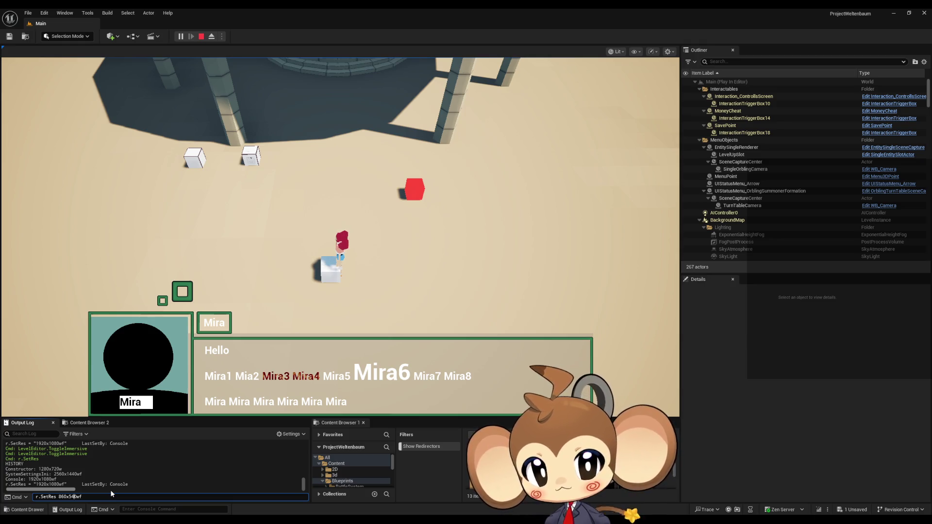
key(Return)
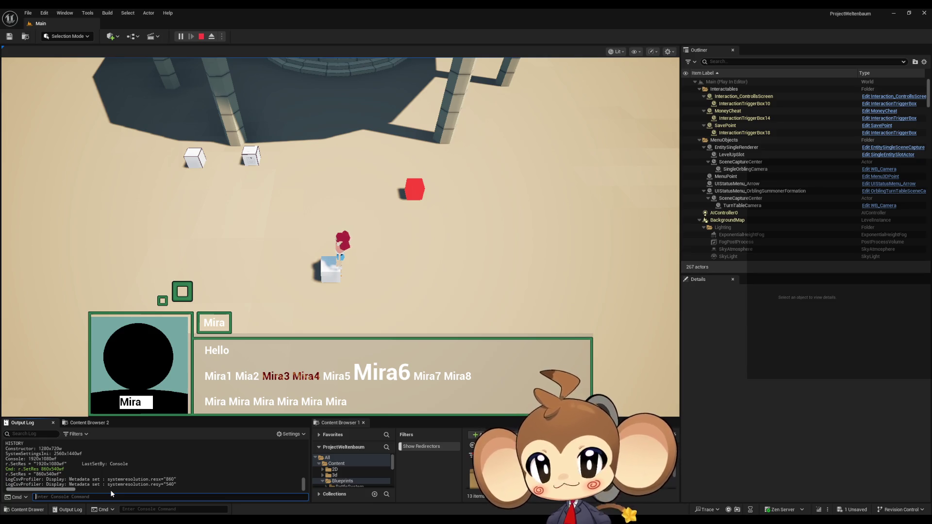
- Apply r.SetRes 430x275wf, then stop the play session
text(r.SetRes 430x275wf)
key(Return)
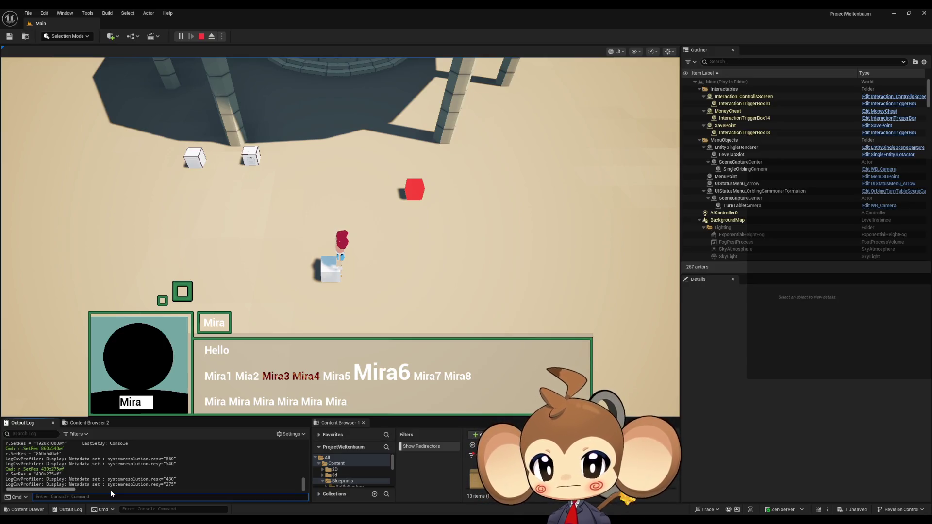
click(201, 36)
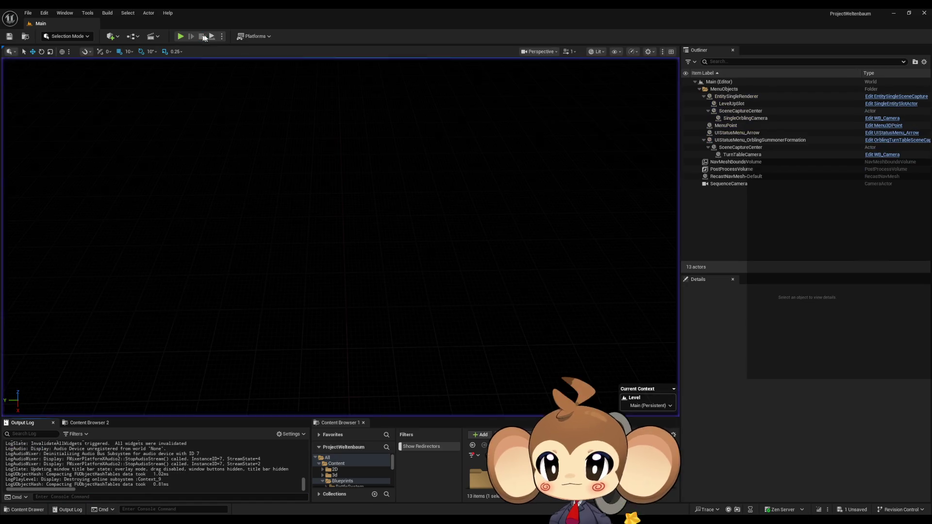
- Launch the game as a Standalone Game, saving DialogueMainWidget when prompted
click(256, 37)
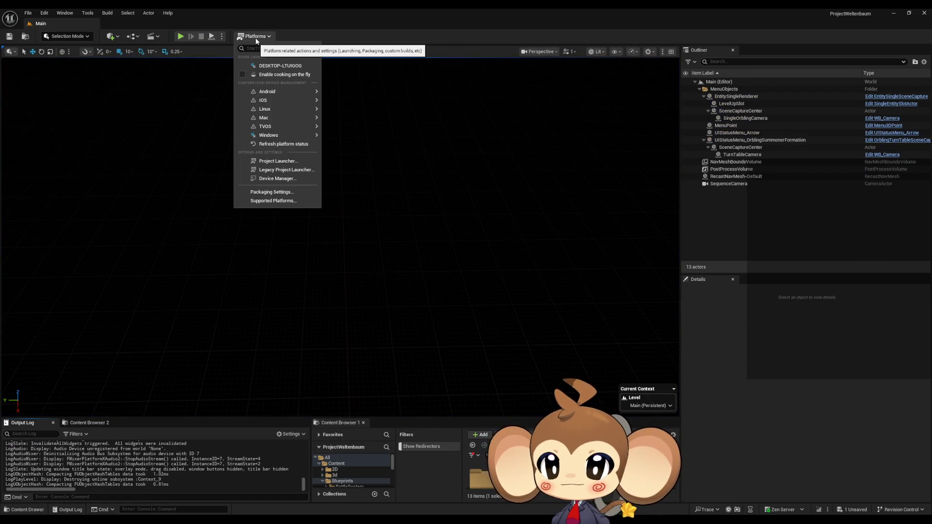
click(256, 37)
click(222, 36)
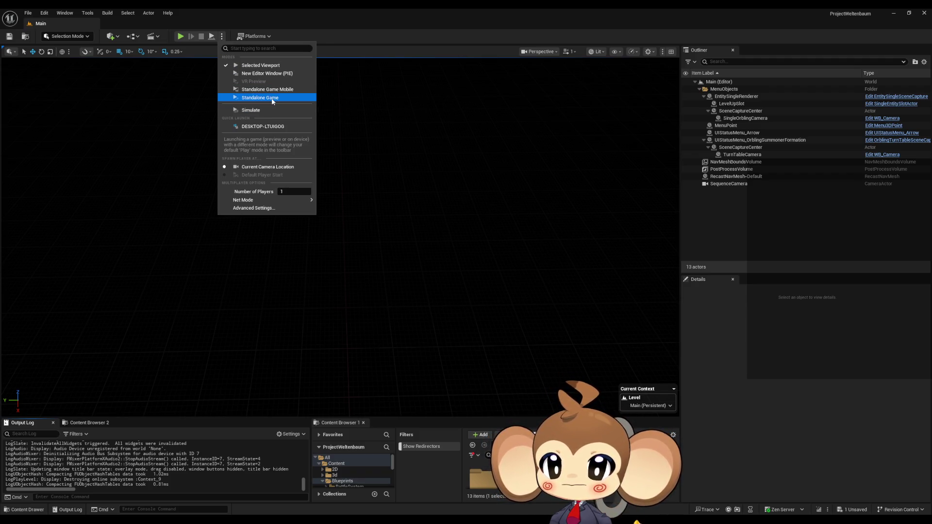
click(271, 97)
click(524, 348)
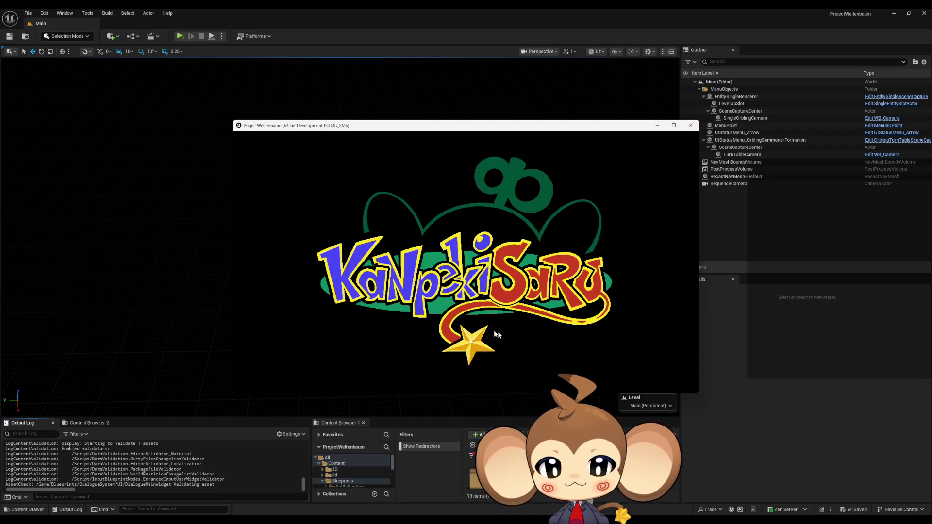
- Get past the splash and title menu, snip the dialogue box region, and switch to Paint
click(423, 324)
click(330, 347)
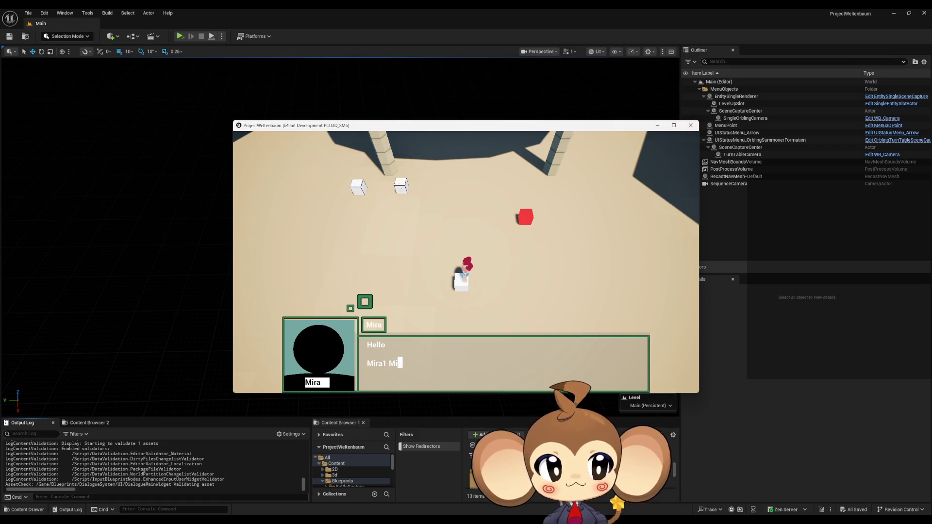
key(super+shift+s)
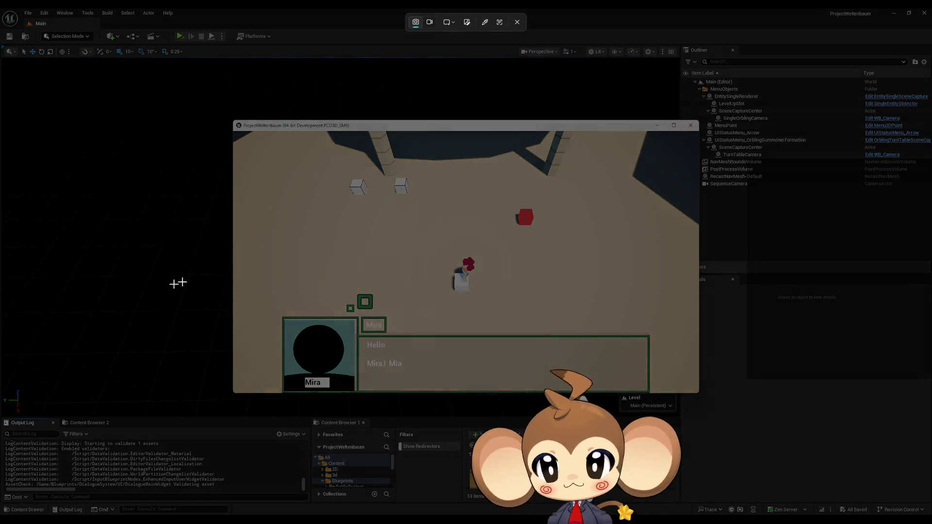
mouse_move(270, 262)
mouse_down()
mouse_move(442, 381)
mouse_move(444, 373)
mouse_up()
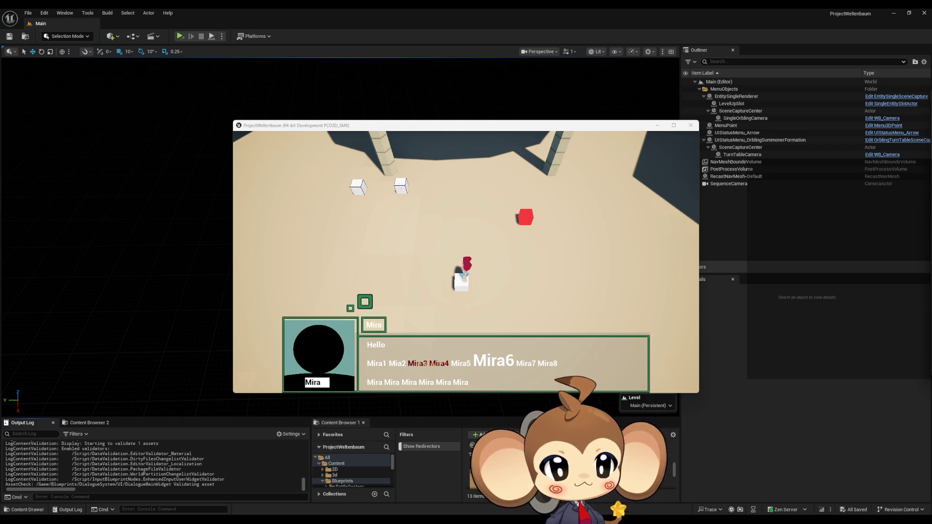
key(alt+Tab)
ctrl+scroll(443, 229, down, 3)
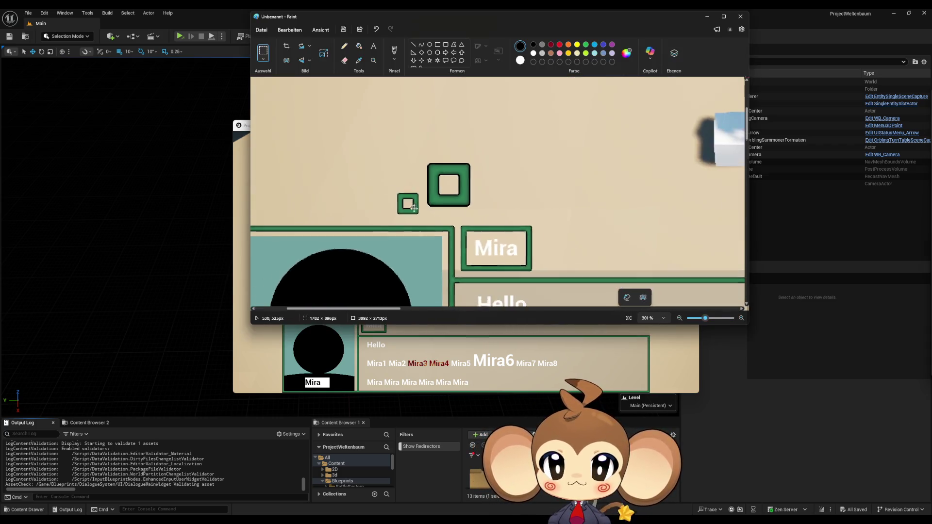
- Replace the canvas content with the dialogue screenshot pasted at the top-left
ctrl+scroll(413, 206, down, 6)
key(Delete)
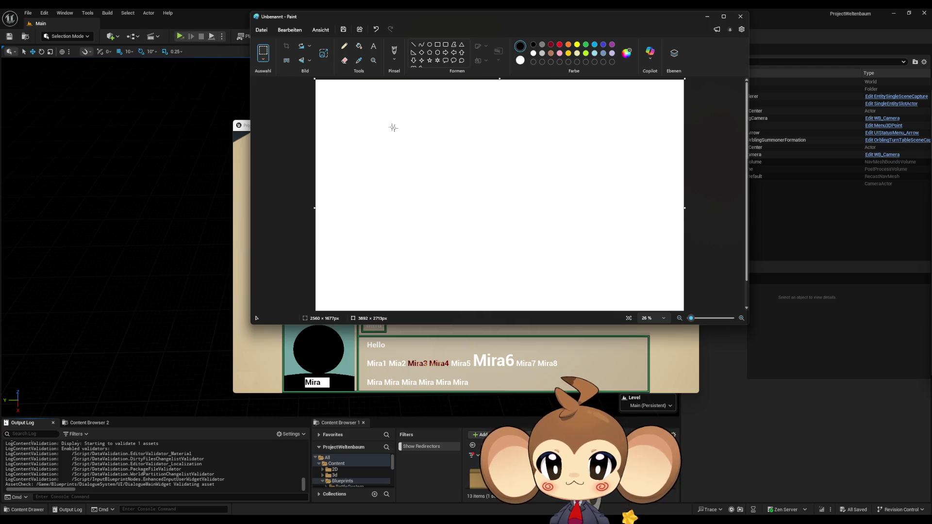
key(ctrl+v)
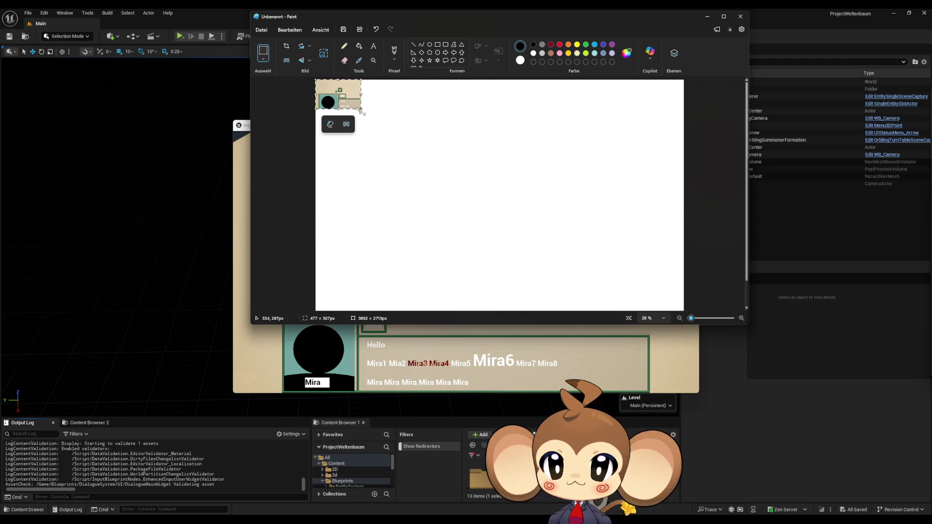
- Zoom in to 800% and pan around the green frame edges to inspect their pixels
ctrl+scroll(260, 77, up, 3)
ctrl+scroll(411, 220, up, 10)
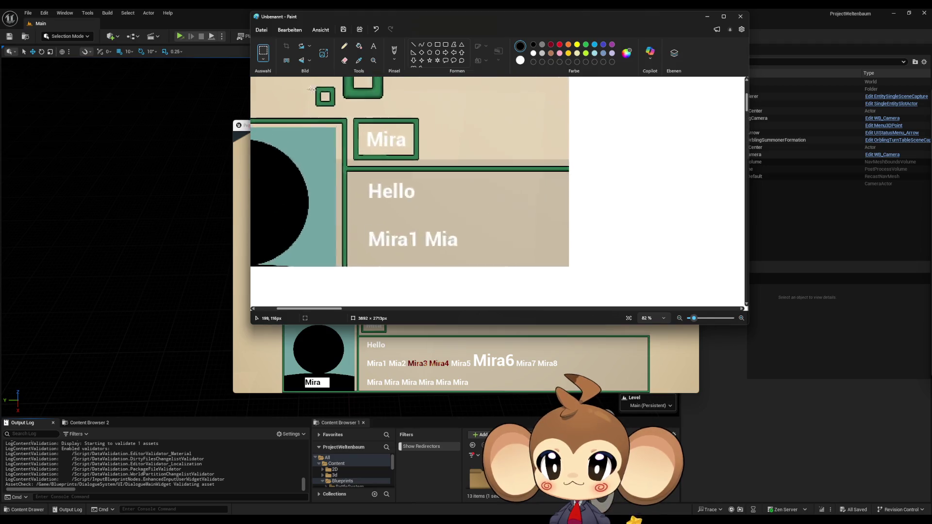
scroll(411, 219, up, 3)
scroll(399, 113, left, 1)
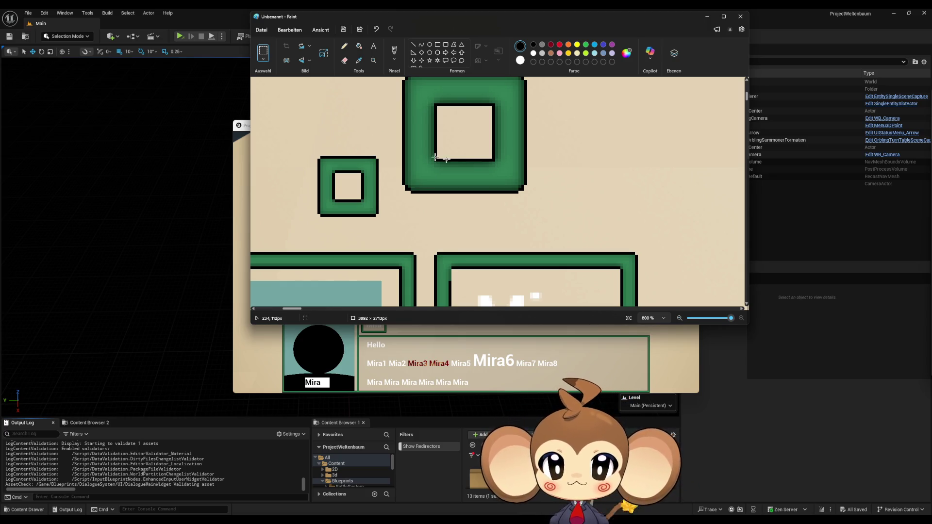
scroll(456, 240, down, 1)
scroll(449, 233, down, 2)
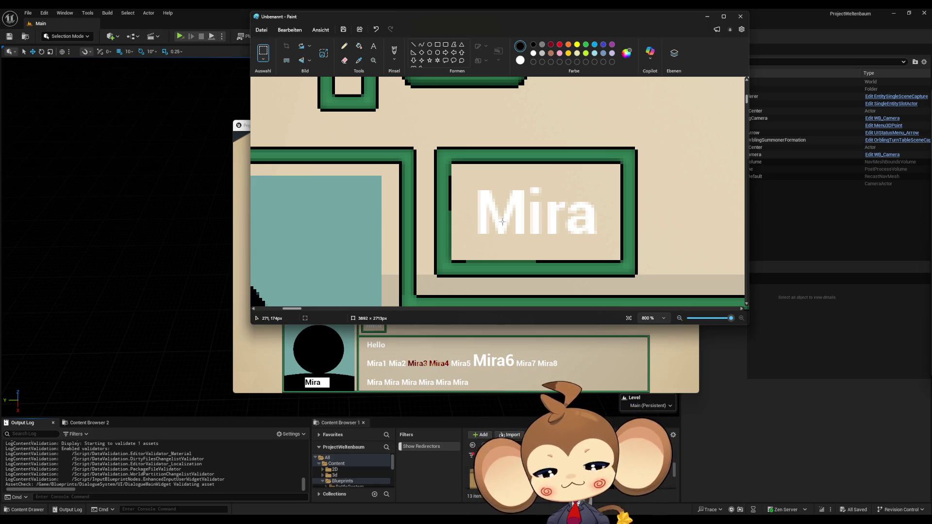
scroll(515, 201, up, 3)
scroll(526, 178, up, 2)
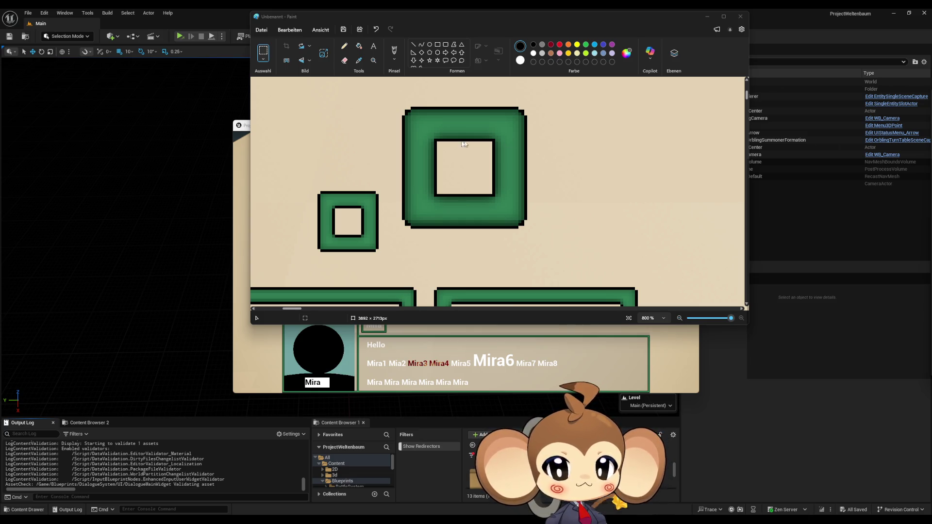
key(alt+Tab)
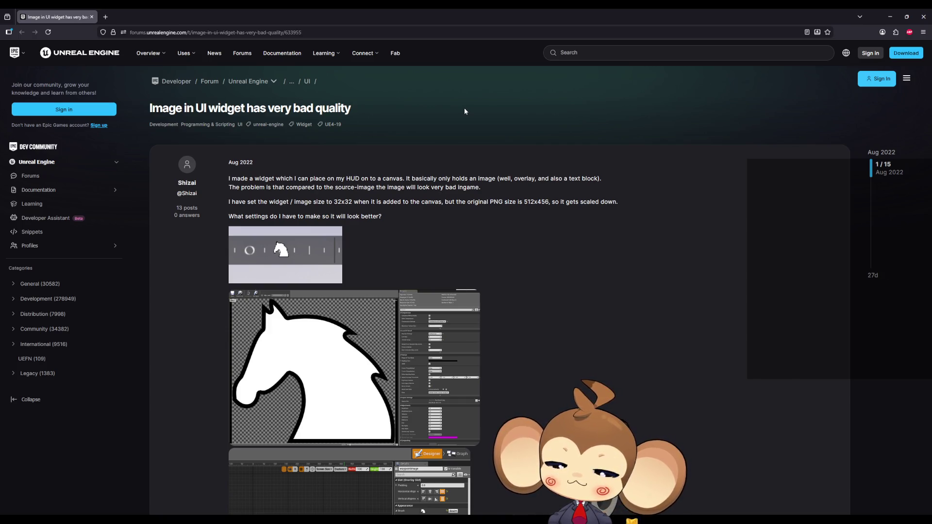
- Scroll to the forum reply and highlight its advice to use Texture Group UI and NoMipMaps
scroll(523, 247, down, 7)
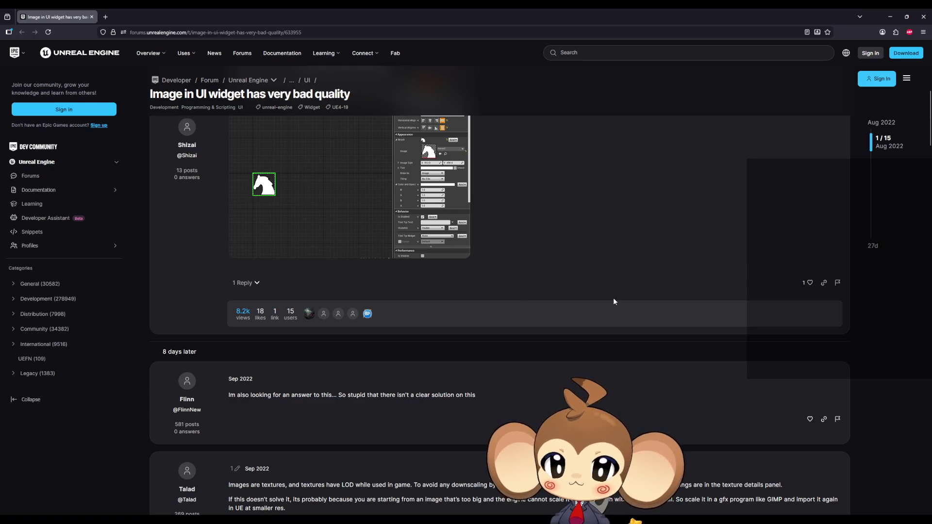
scroll(613, 298, down, 2)
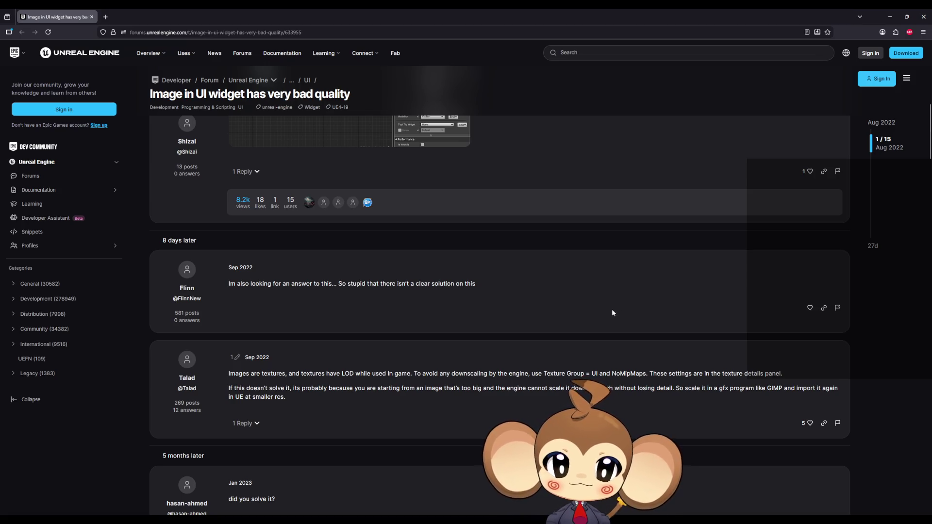
drag(592, 373, 640, 373)
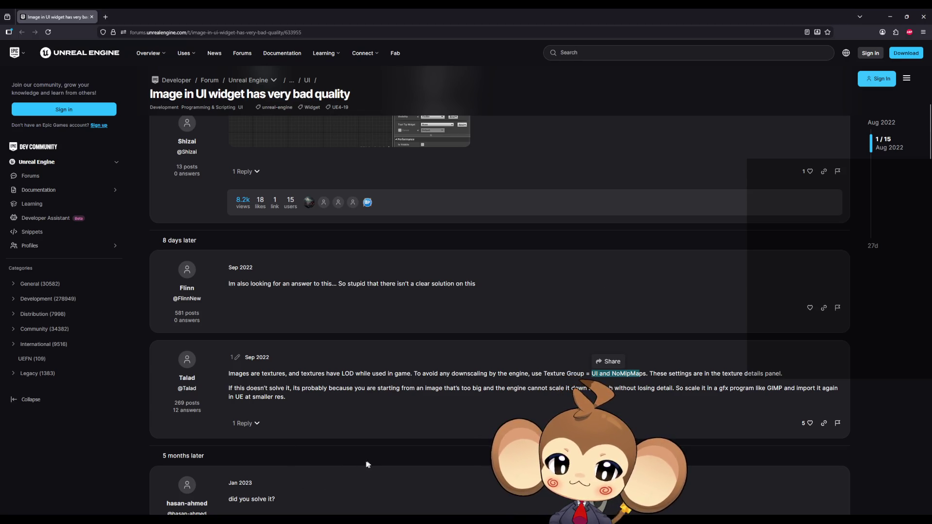
- Bring the running standalone game window forward and close it
mouse_move(381, 518)
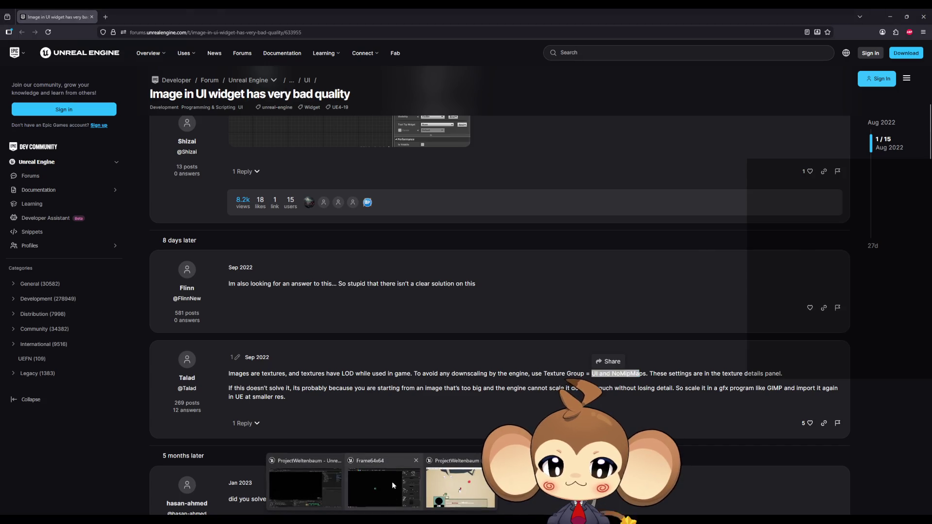
mouse_move(453, 478)
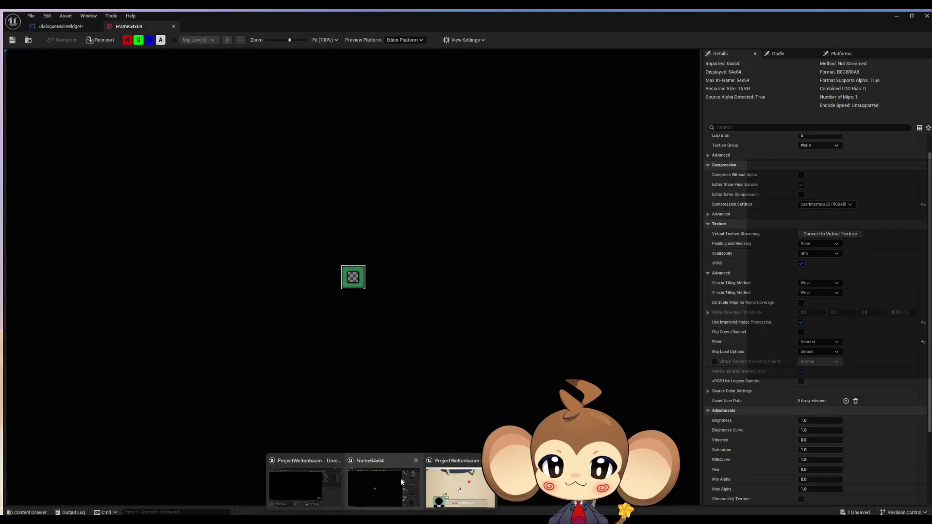
click(401, 479)
mouse_move(382, 518)
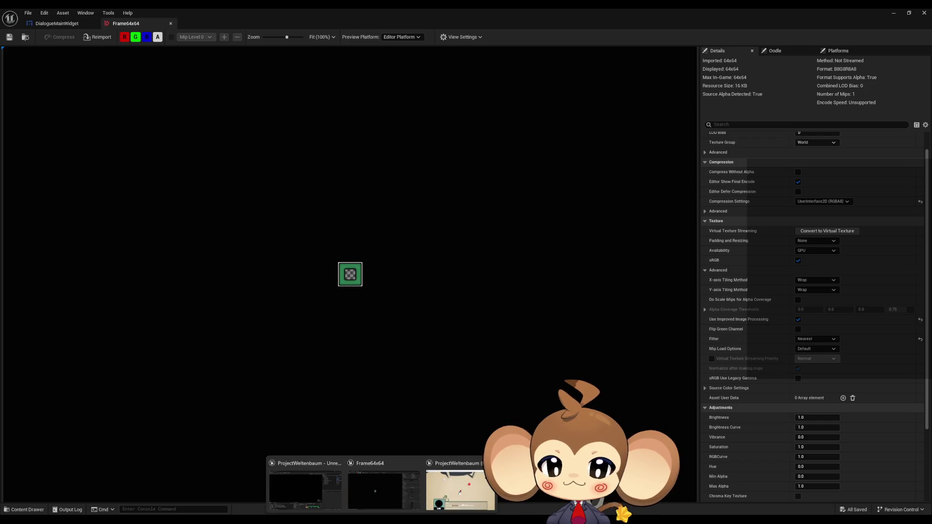
click(448, 483)
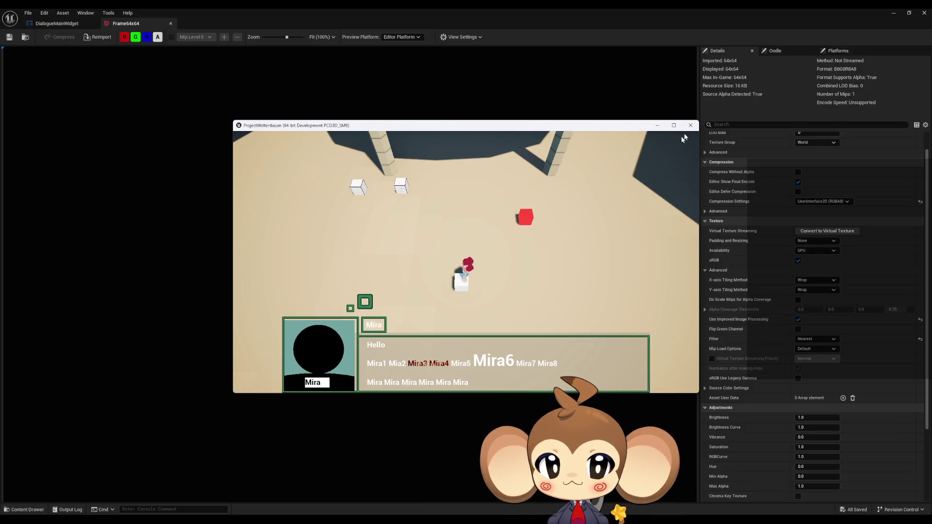
click(690, 125)
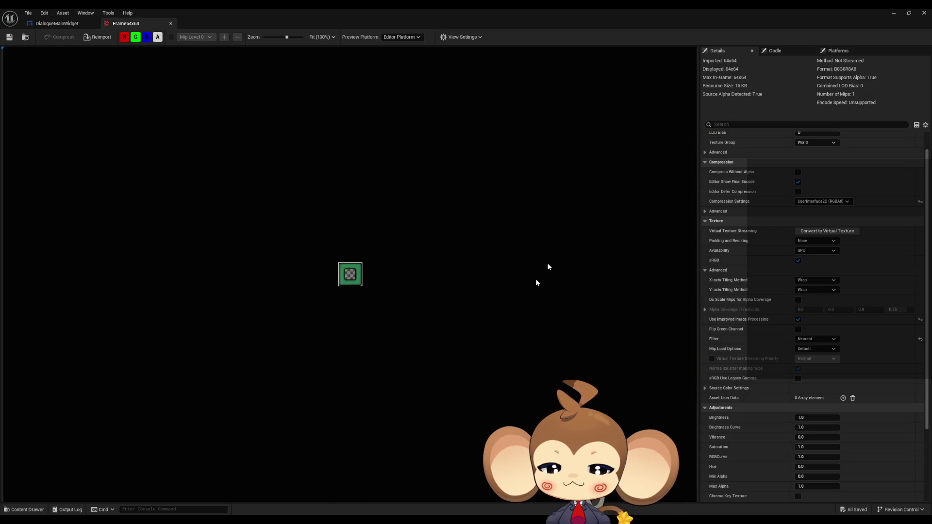
- Play briefly in the Selected Viewport, end it with Esc, and re-maximize the Frame64x64 texture editor
mouse_move(396, 506)
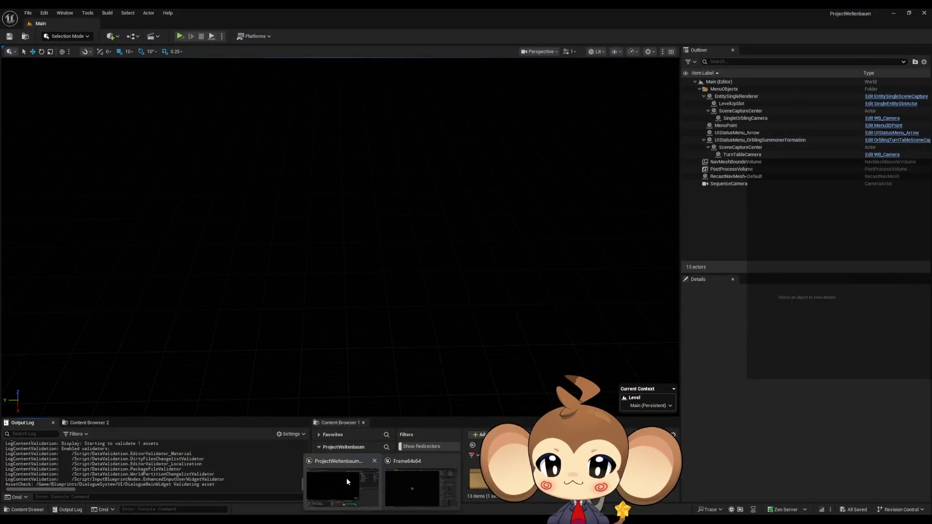
double_click(295, 10)
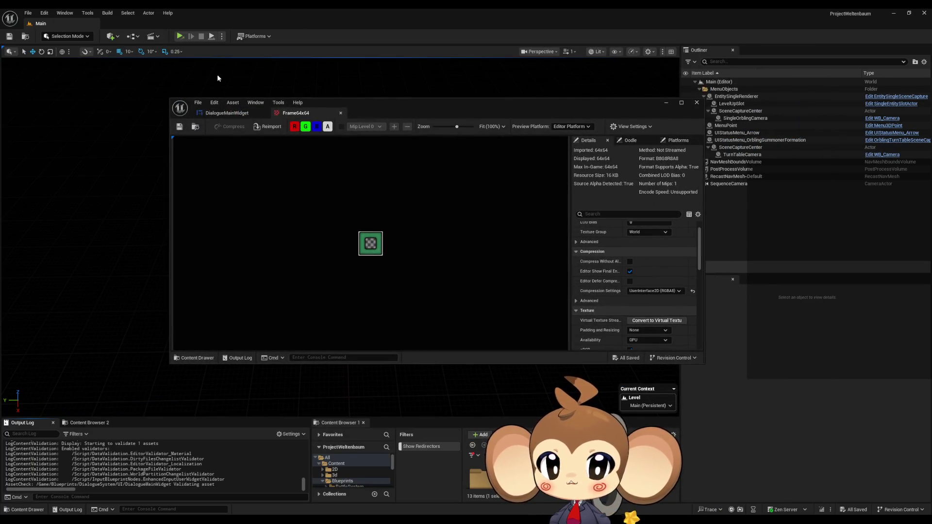
click(221, 36)
click(254, 65)
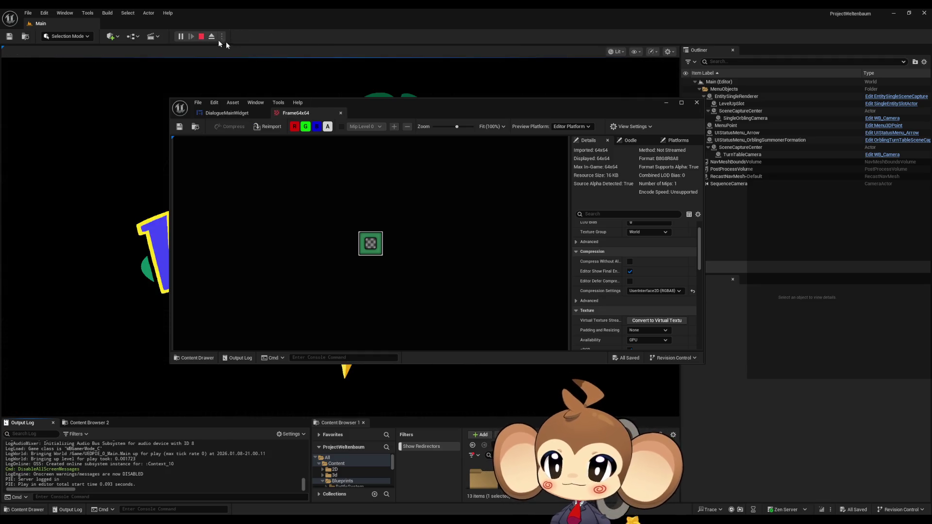
key(Escape)
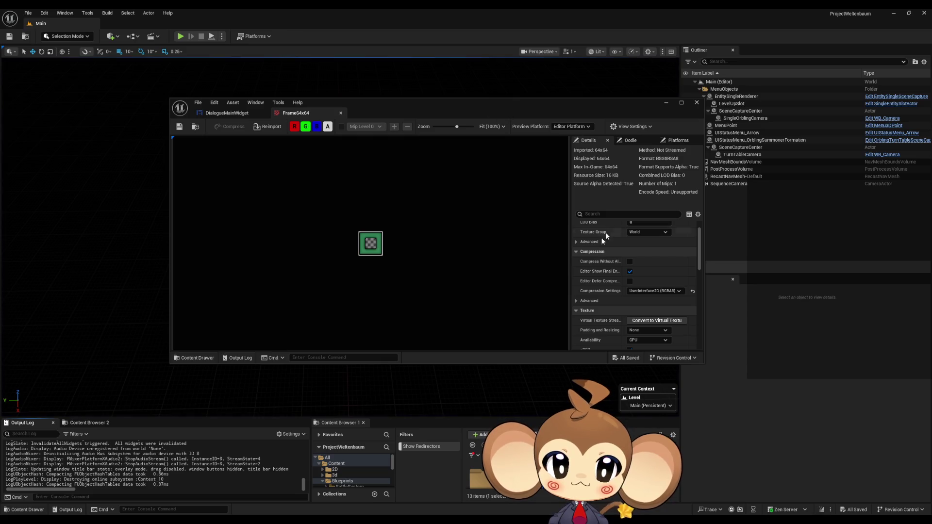
double_click(569, 105)
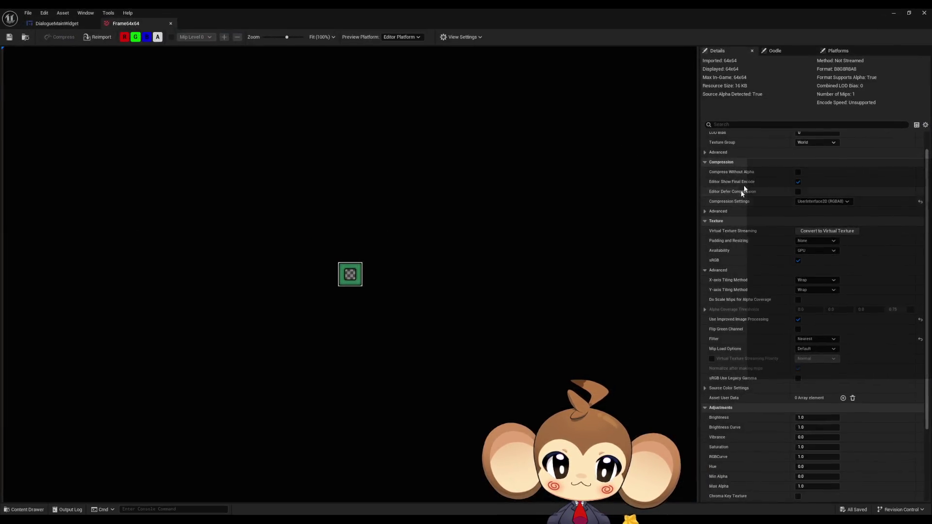
scroll(759, 171, up, 1)
- Set Frame64x64's Mip Gen Settings to NoMipmaps and Texture Group to UI, then save it
click(810, 148)
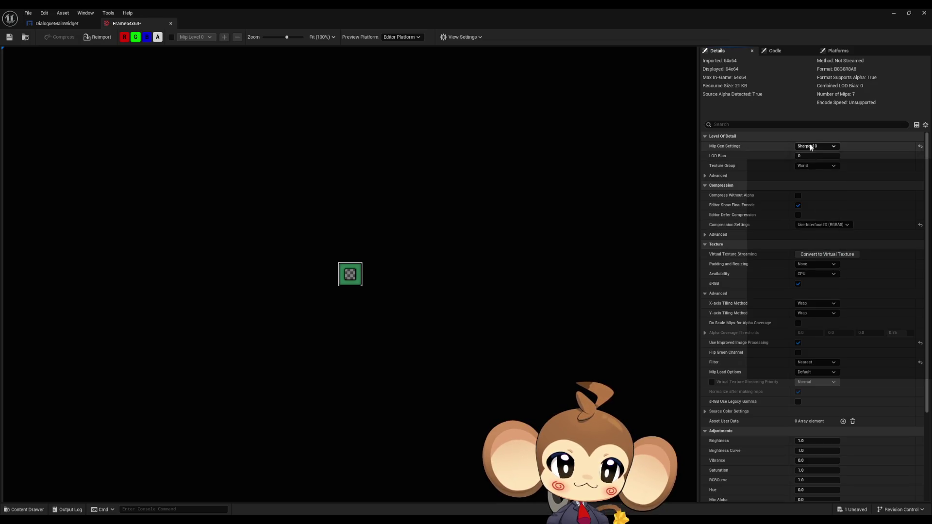
click(816, 146)
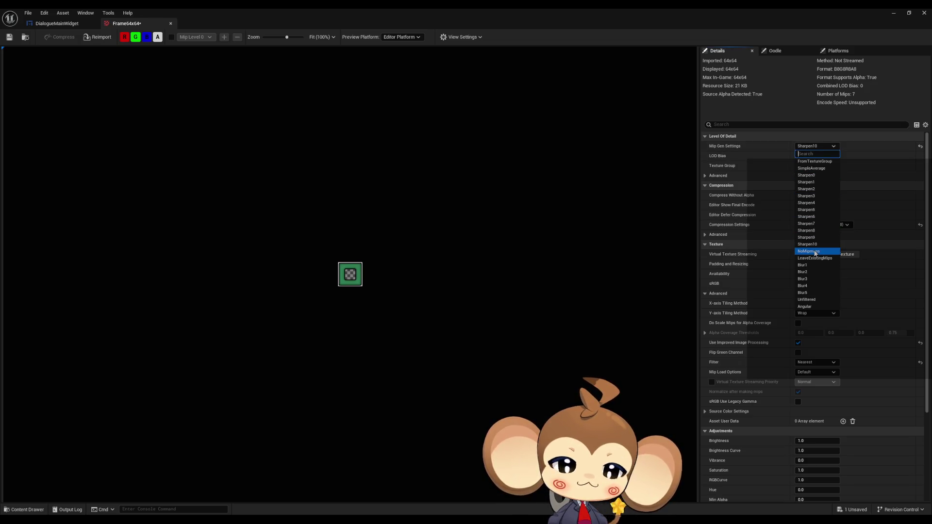
click(816, 252)
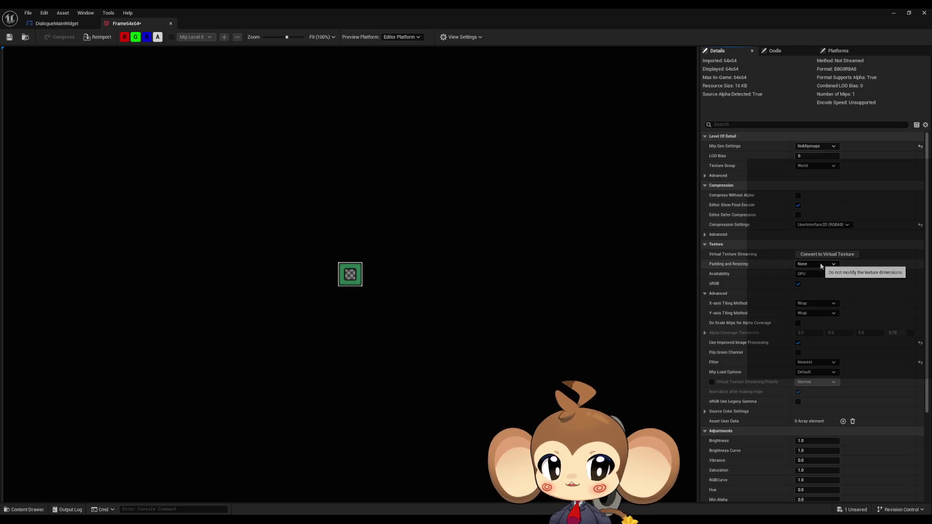
click(821, 166)
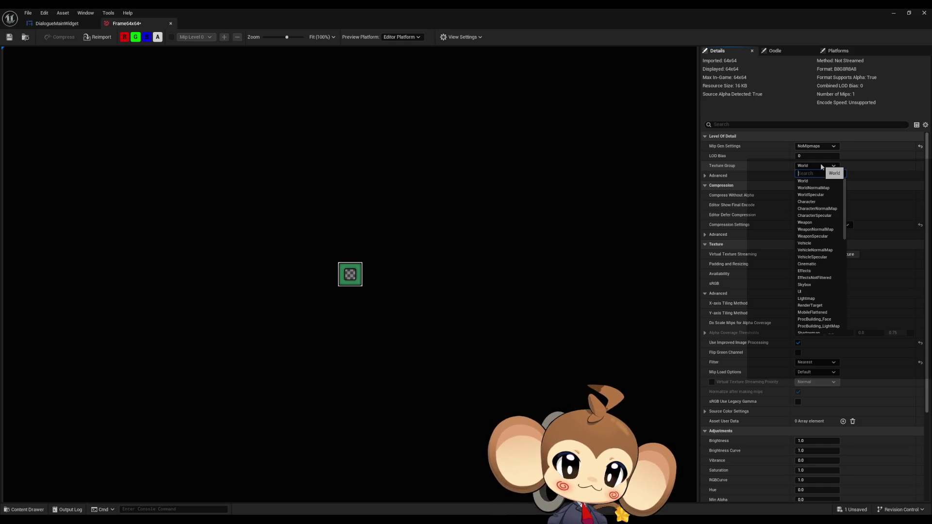
scroll(814, 259, down, 1)
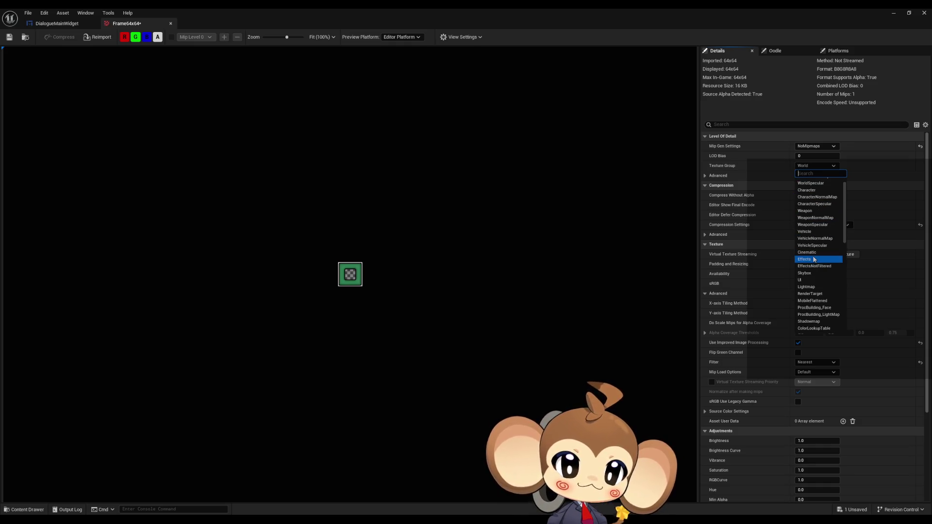
click(808, 281)
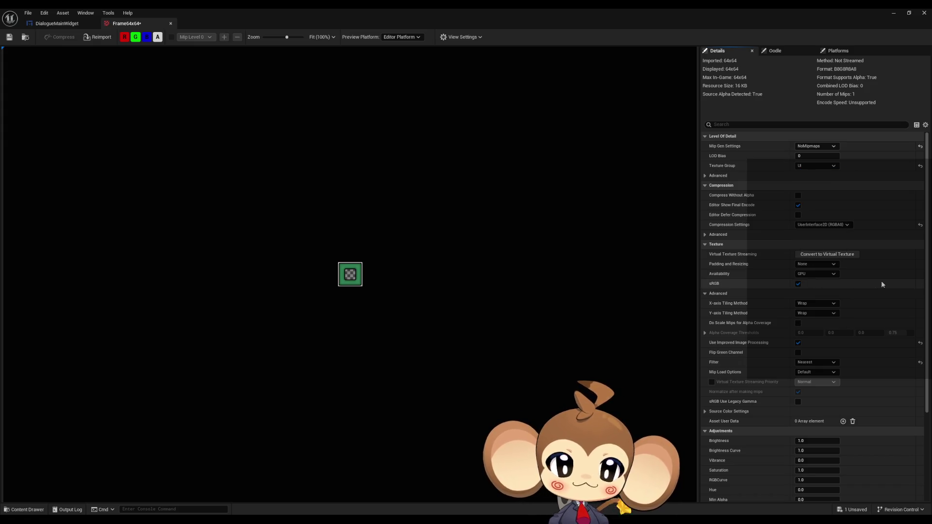
click(9, 37)
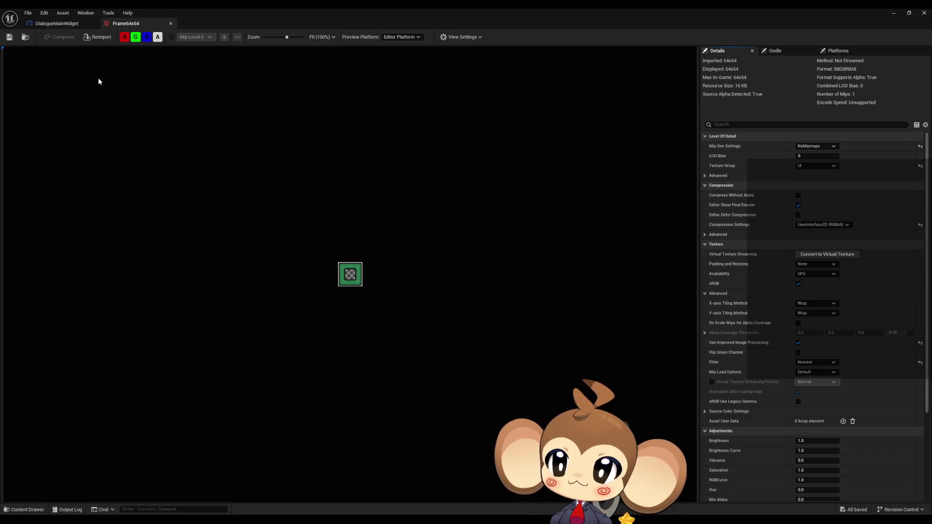
click(892, 15)
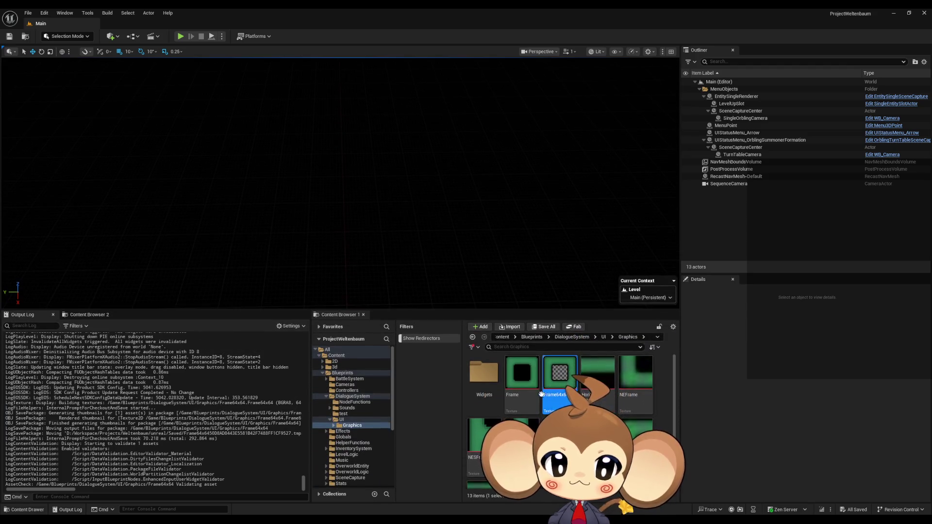
- Select all twelve frame textures in the Graphics folder and open them in the Property Matrix
scroll(570, 437, down, 1)
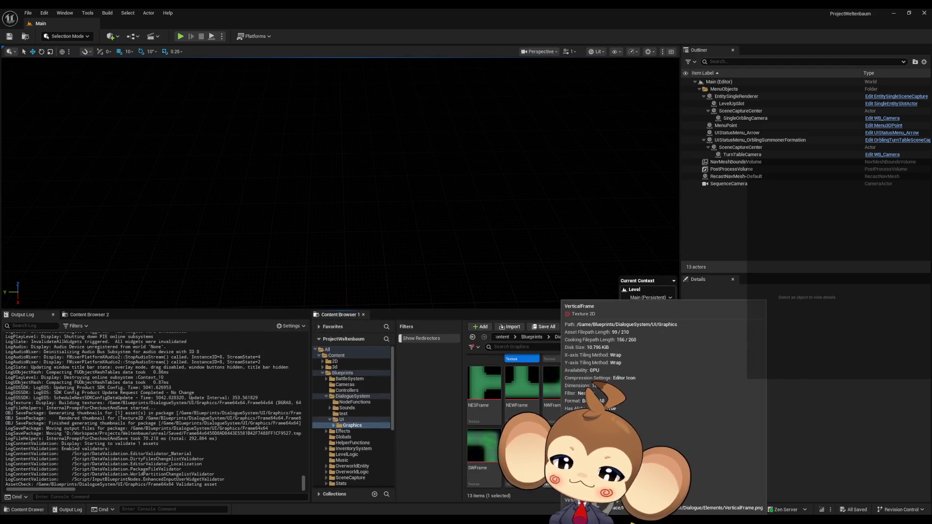
key(ctrl+a)
right_click(557, 437)
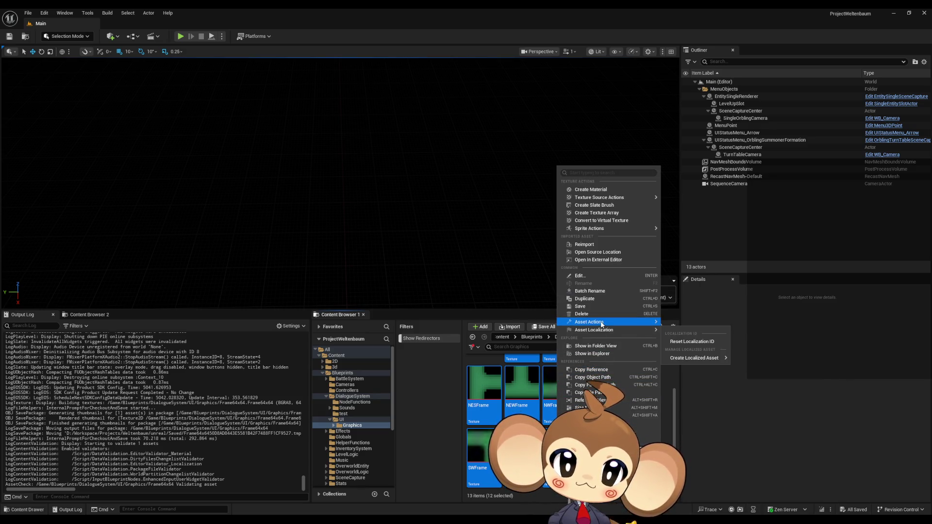
mouse_move(601, 323)
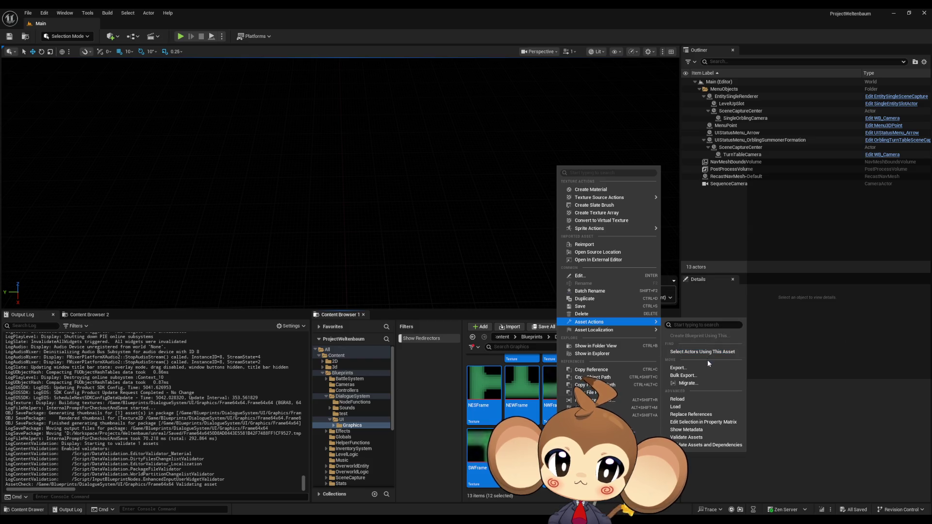
click(705, 423)
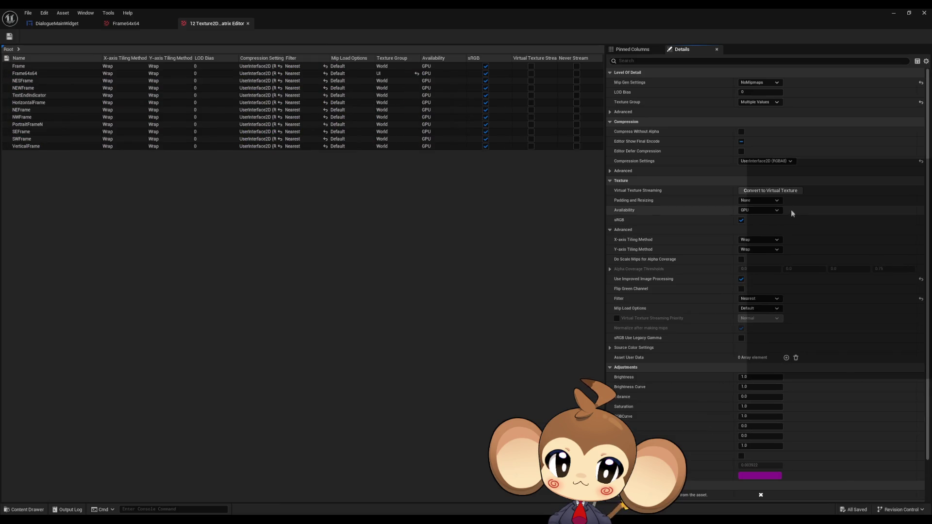
- Set Texture Group to UI for all twelve textures, save them, and start a play test
click(760, 102)
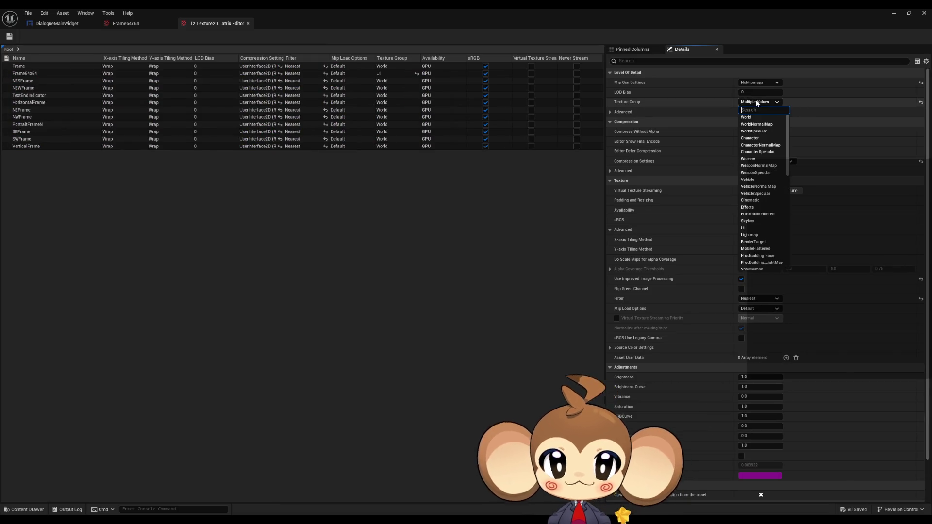
click(744, 228)
click(9, 37)
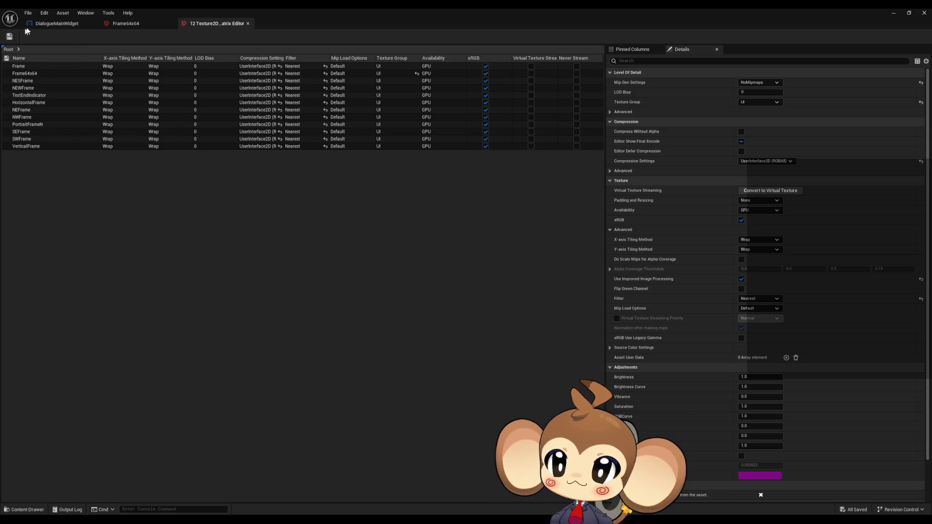
click(181, 36)
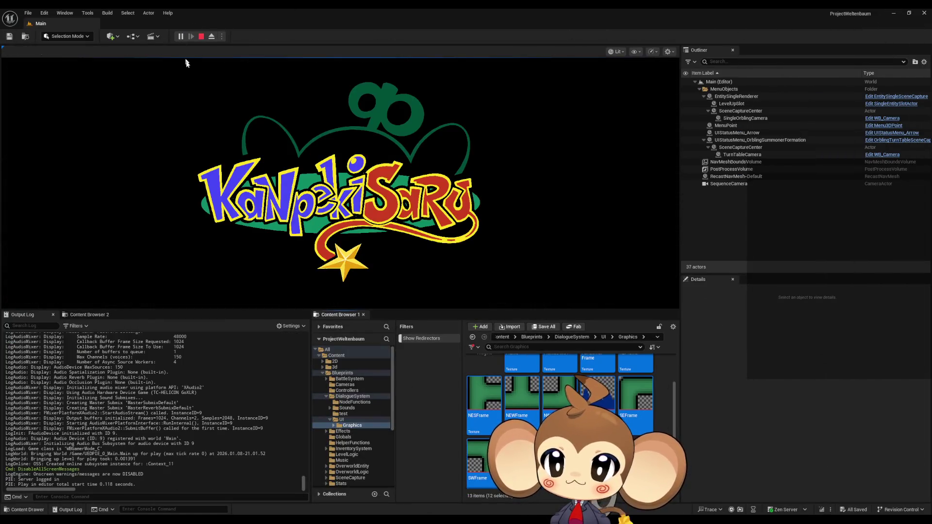
- Enter the game, walk onto the cube to trigger the Mira dialogue, and snip it for Paint
click(262, 173)
key(Return)
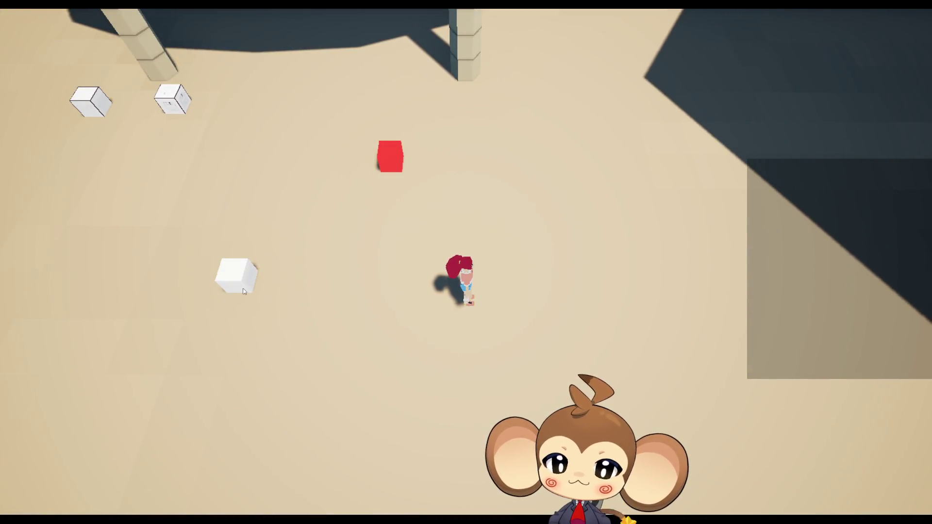
key(a)
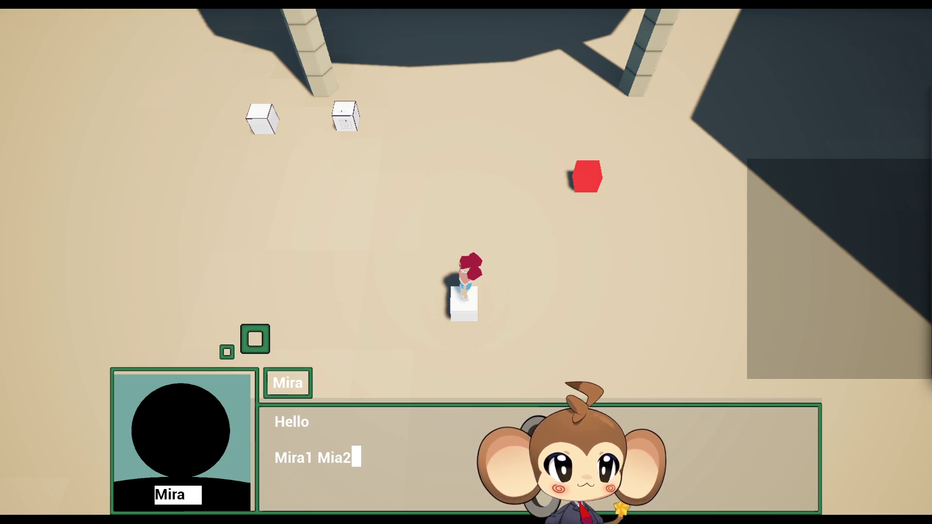
key(super+shift+s)
mouse_move(82, 229)
mouse_down()
mouse_move(395, 441)
mouse_move(403, 468)
mouse_up()
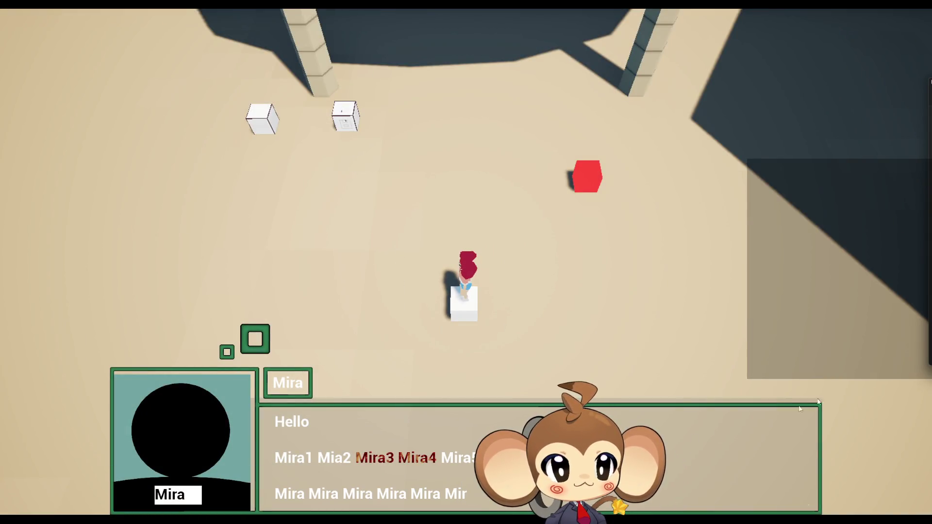
key(alt+Tab)
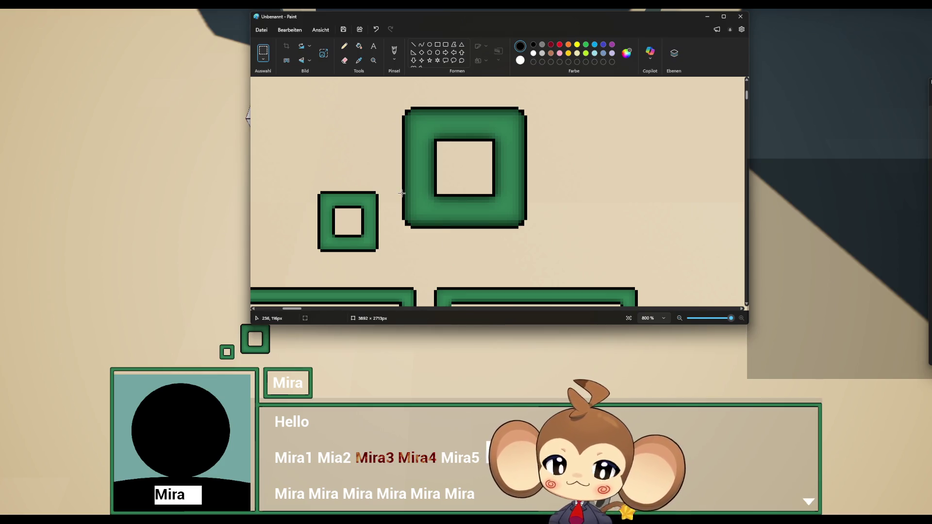
- Paste the new dialogue snip and pan around the zoomed frame borders to compare their edges
key(ctrl+v)
scroll(445, 234, down, 2)
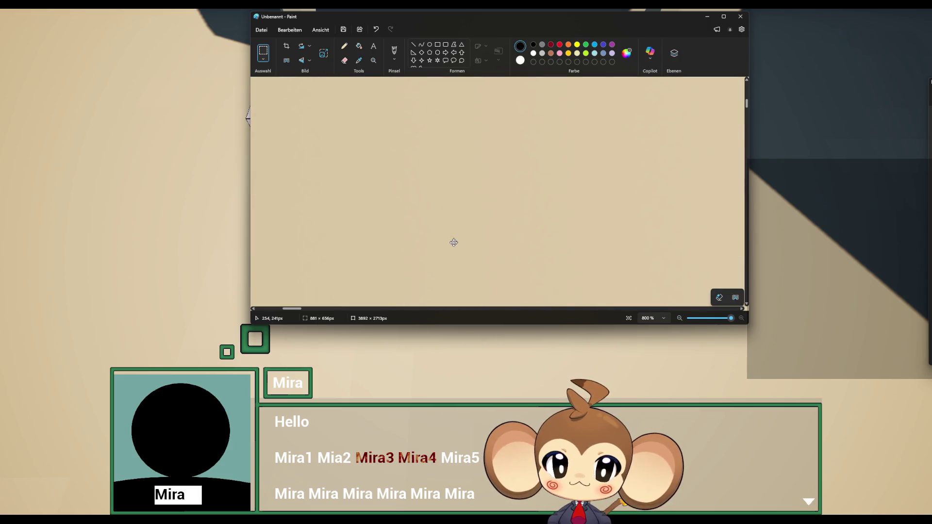
mouse_move(292, 309)
mouse_down()
mouse_move(367, 309)
mouse_move(330, 316)
mouse_up()
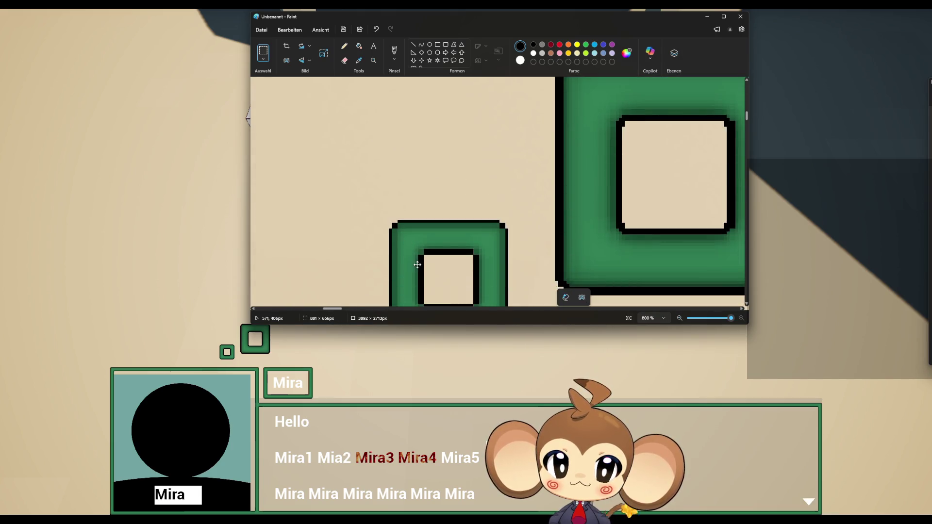
scroll(417, 265, up, 1)
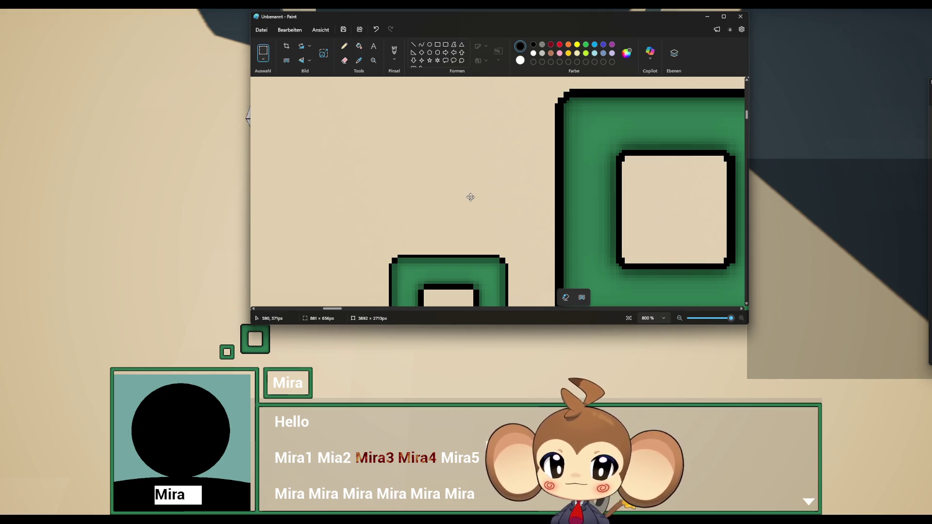
scroll(470, 197, down, 1)
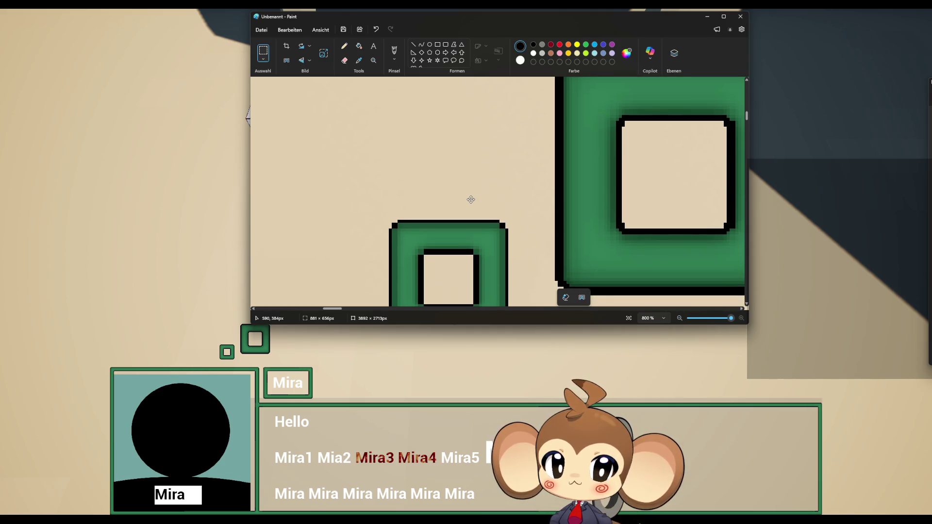
scroll(493, 209, down, 2)
scroll(513, 231, down, 4)
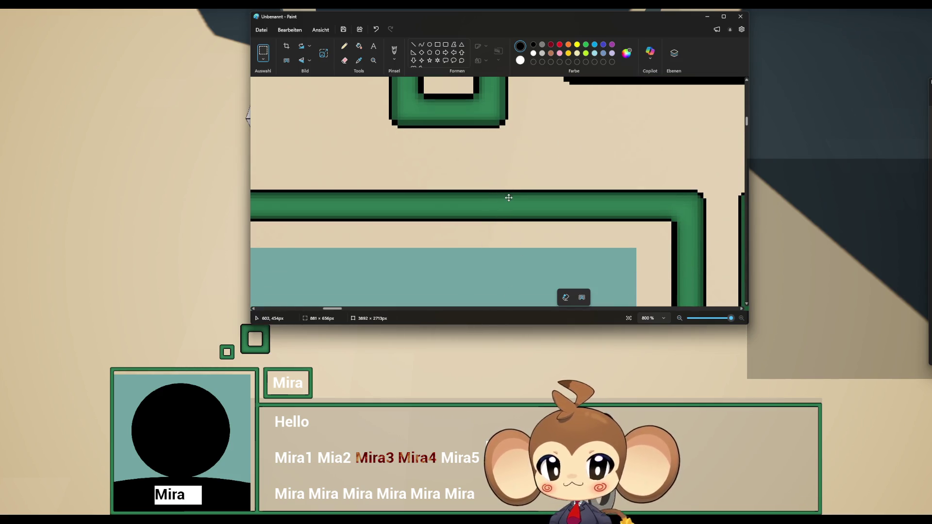
mouse_move(335, 310)
mouse_down()
mouse_move(359, 310)
mouse_move(345, 310)
mouse_up()
scroll(527, 225, up, 7)
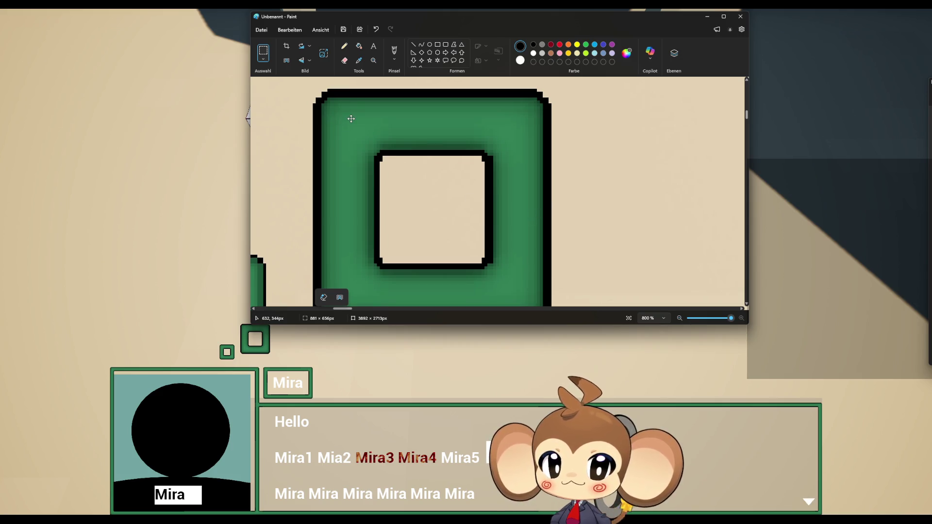
scroll(470, 163, down, 2)
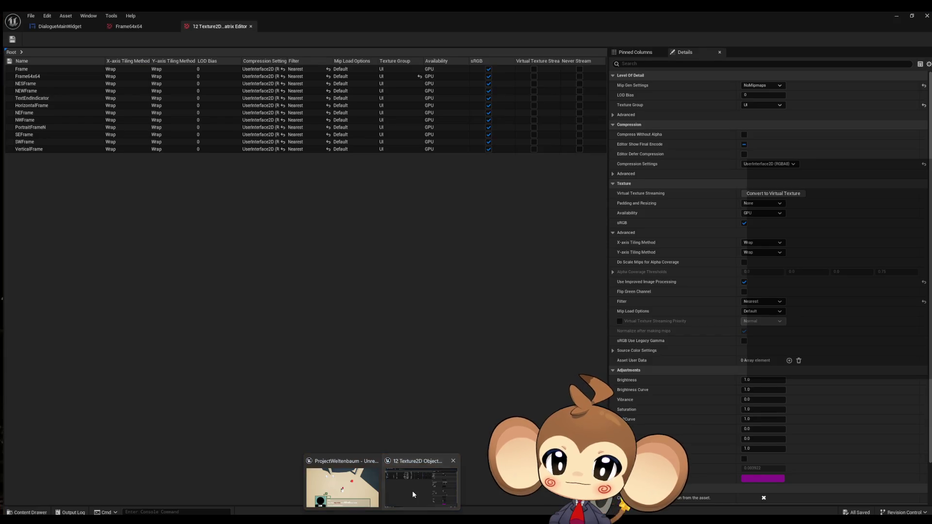
click(412, 491)
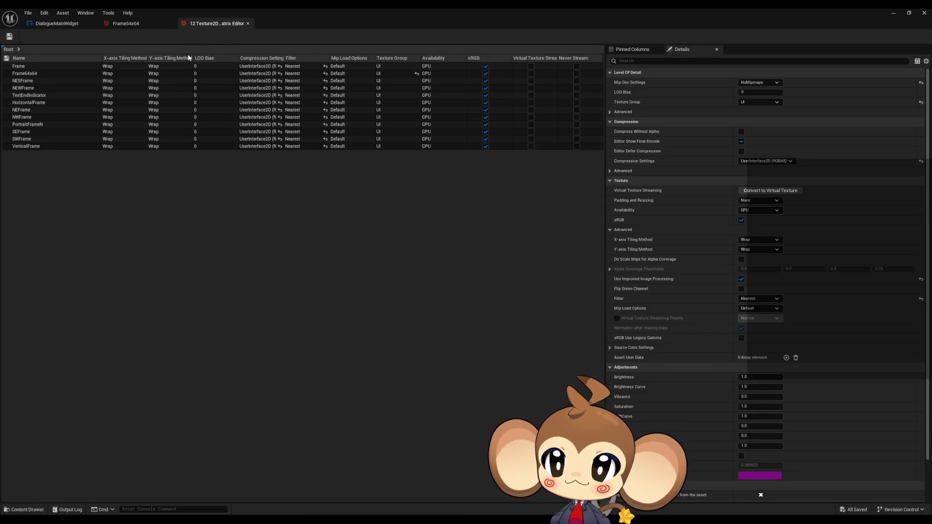
- Zoom in on the Frame64x64 texture preview, then switch over to the GIMP window
click(129, 25)
scroll(326, 283, up, 10)
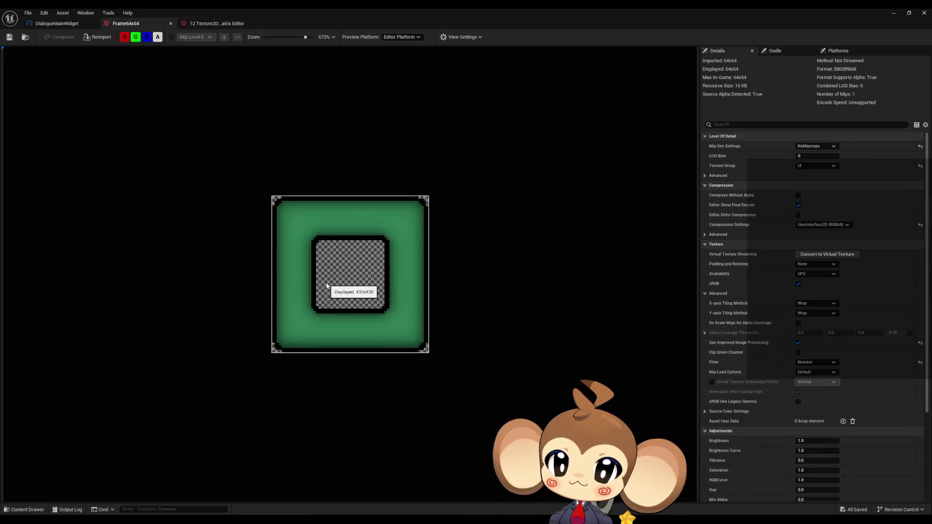
scroll(328, 290, up, 1)
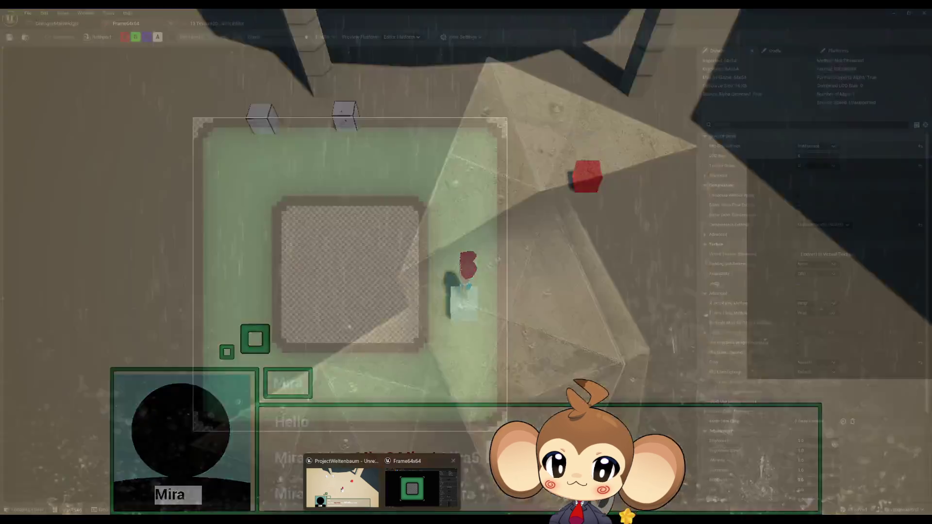
click(351, 493)
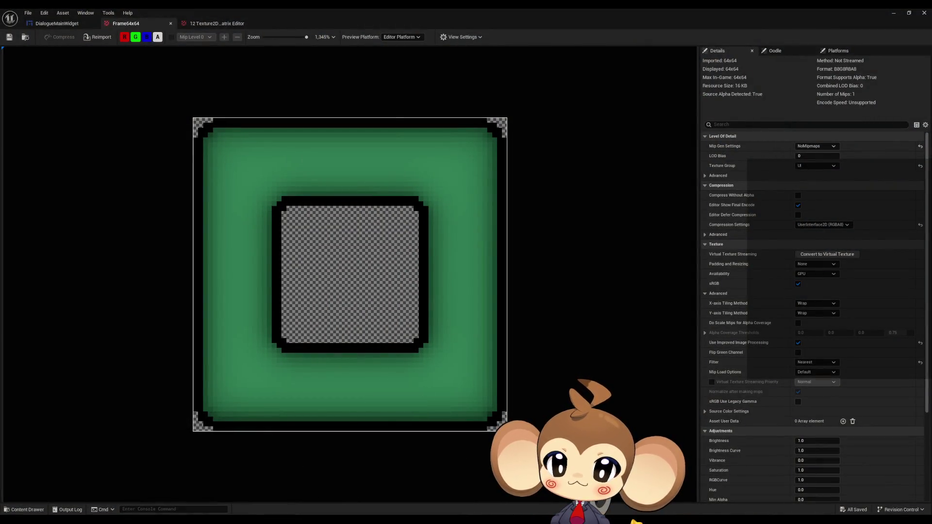
key(alt+Tab)
key(alt+Tab)
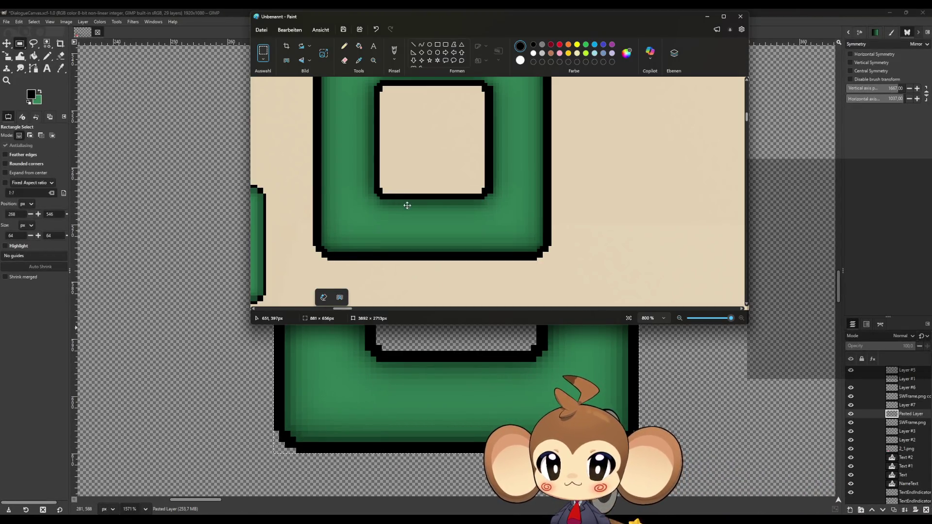
- Scroll over the captured green dialogue frames in the Paint canvas
scroll(407, 205, up, 3)
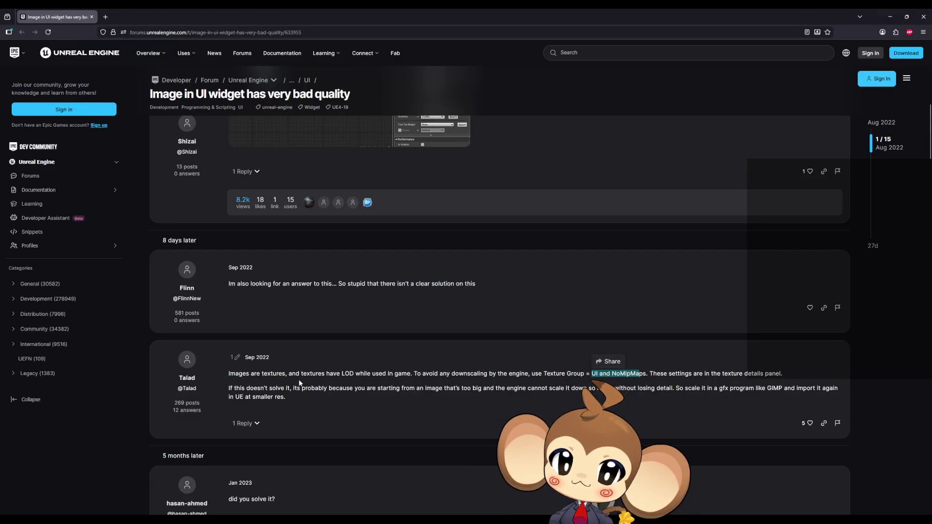
- Highlight the reply's advice on oversized images, using GIMP and reimporting at smaller resolution
click(673, 381)
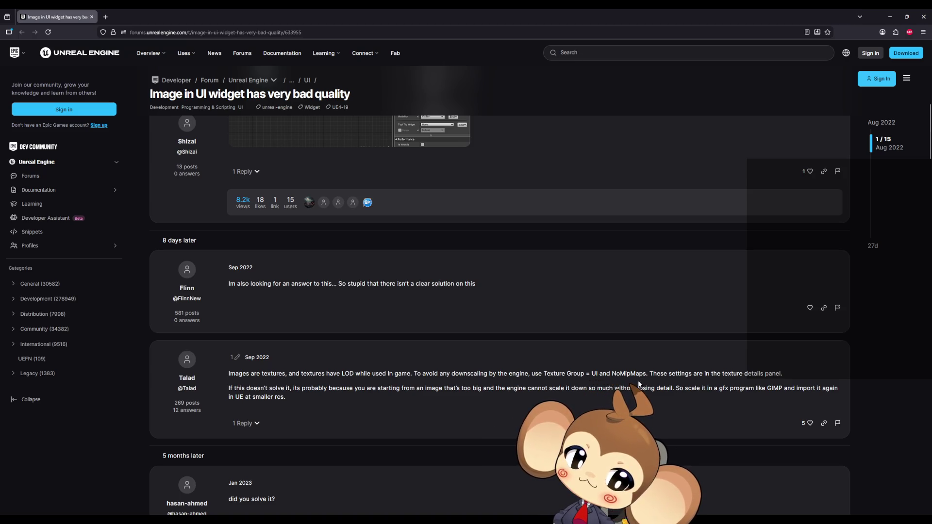
drag(315, 388, 387, 394)
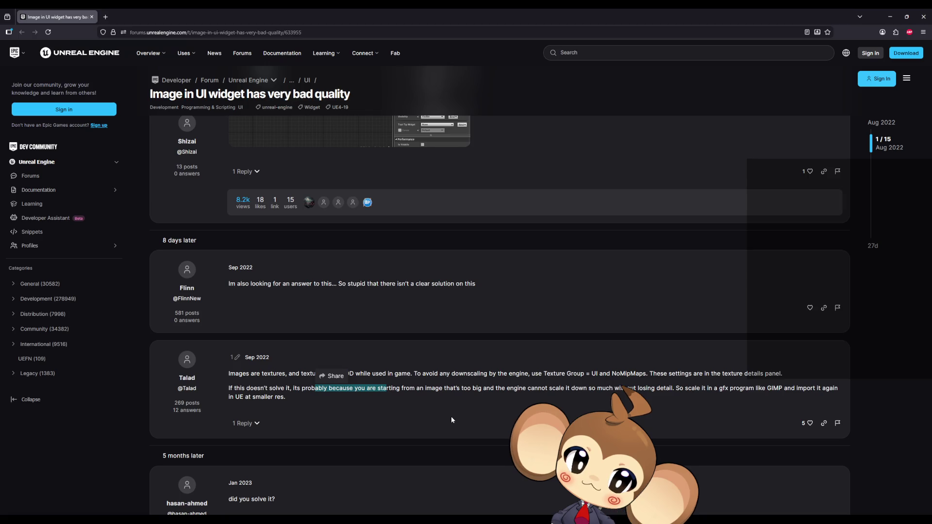
drag(743, 388, 756, 389)
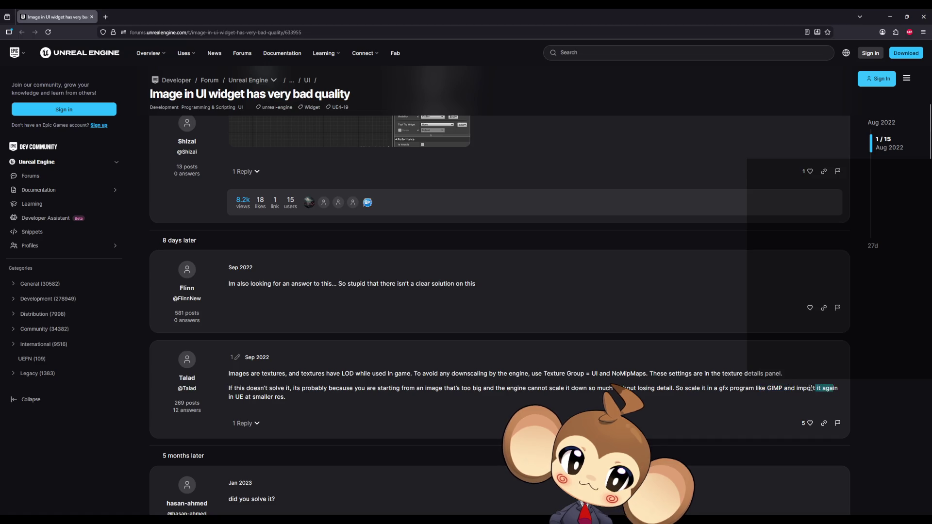
drag(839, 388, 295, 403)
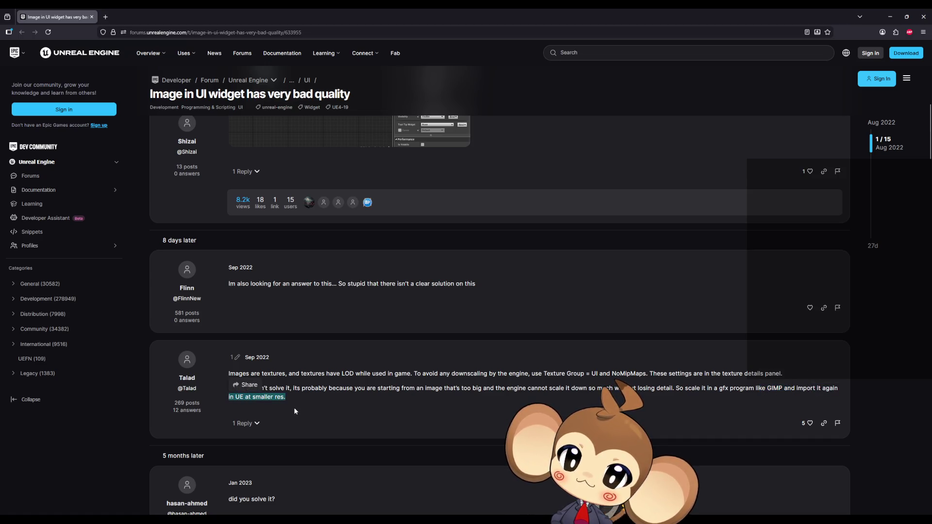
click(344, 411)
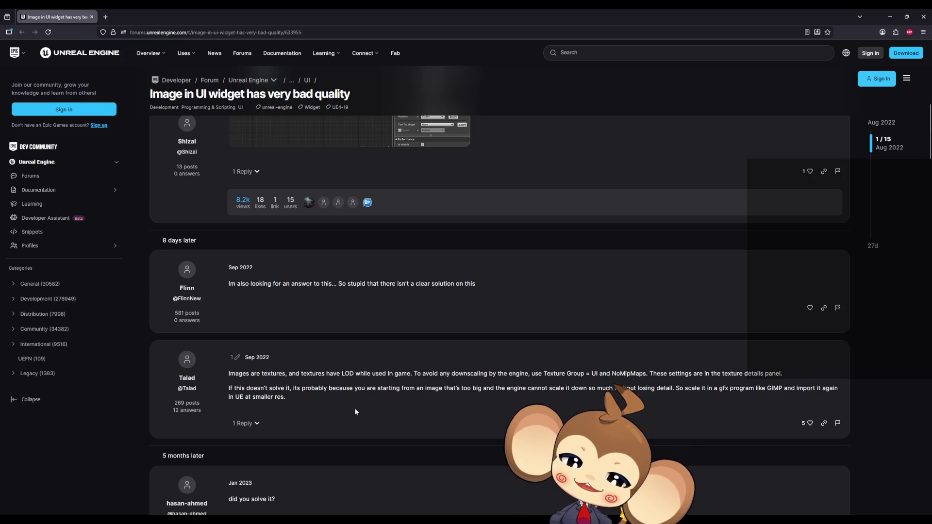
- Scroll down and highlight the advice to set the correct image resolution
scroll(394, 394, down, 2)
scroll(393, 397, down, 2)
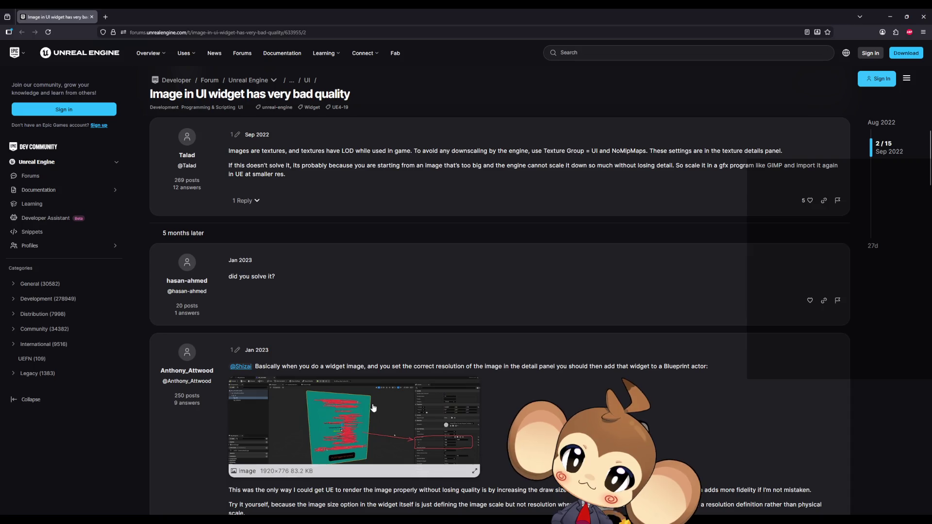
drag(391, 366, 491, 367)
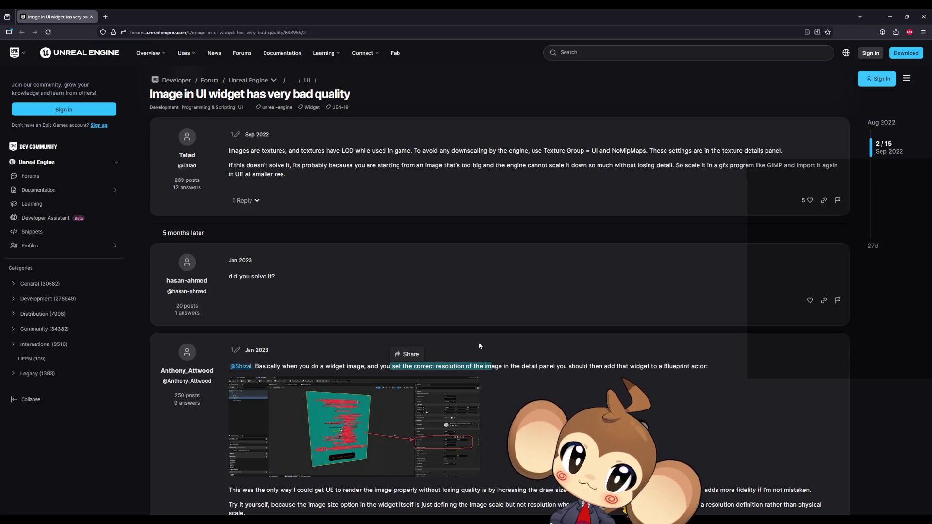
scroll(479, 346, down, 3)
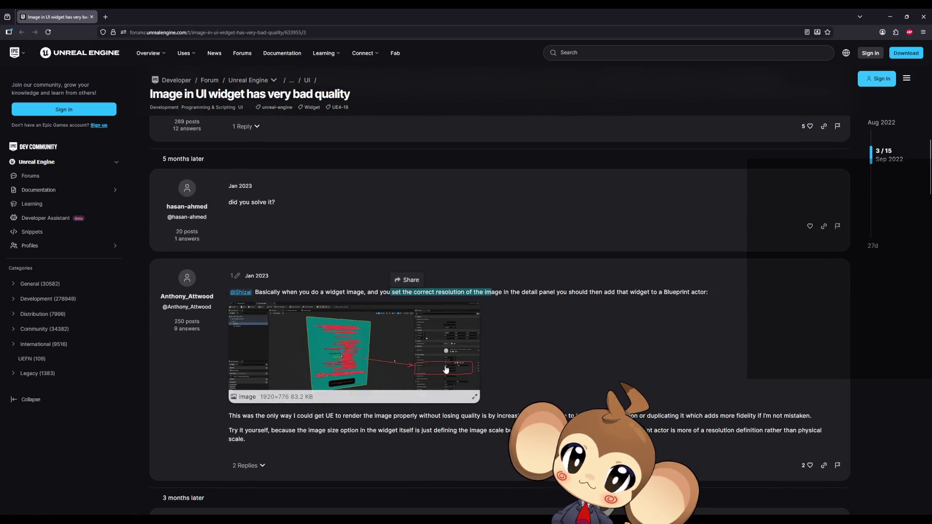
click(446, 369)
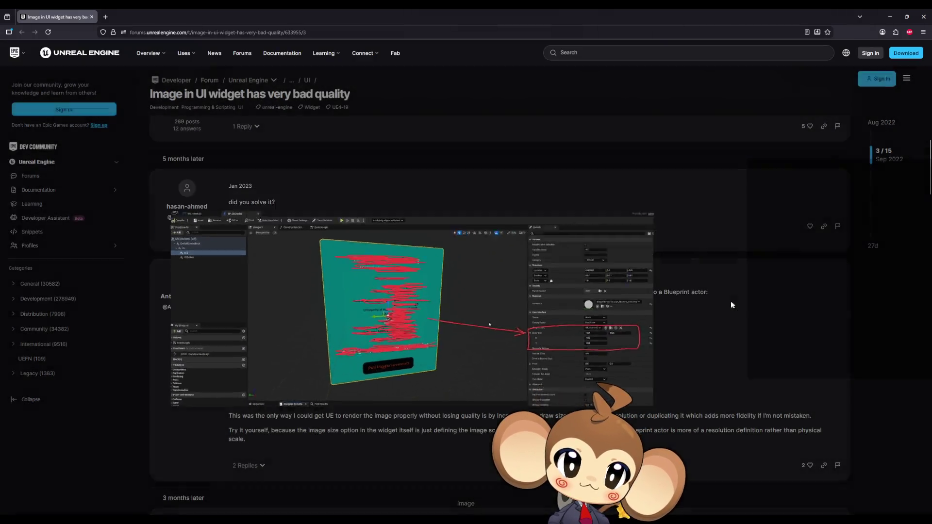
click(578, 290)
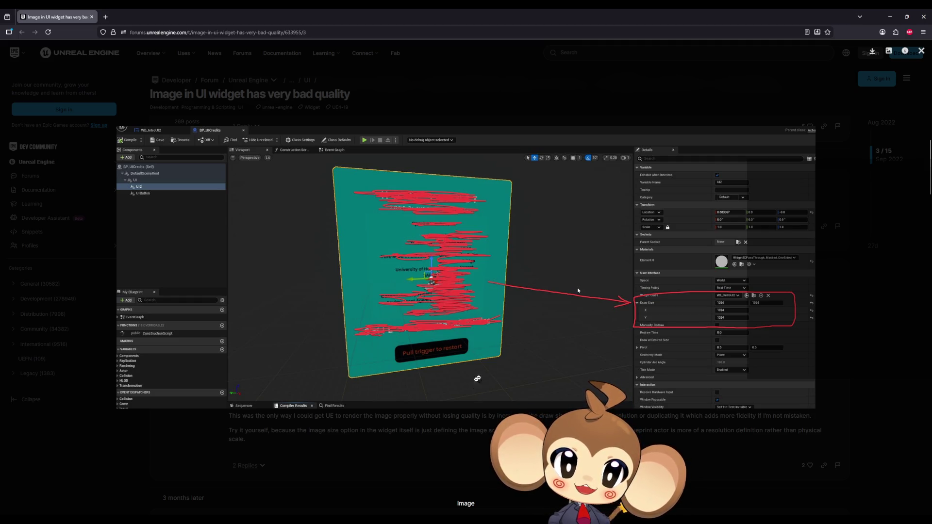
click(351, 447)
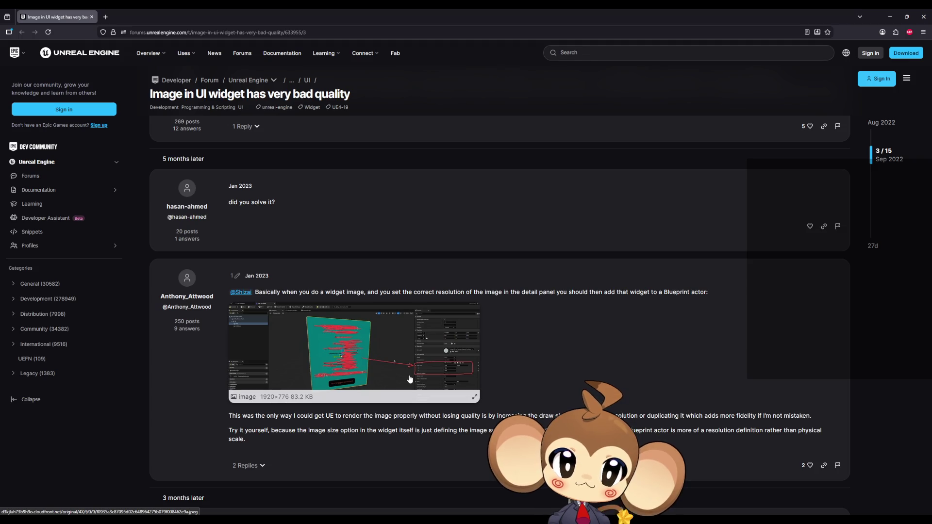
scroll(410, 379, down, 1)
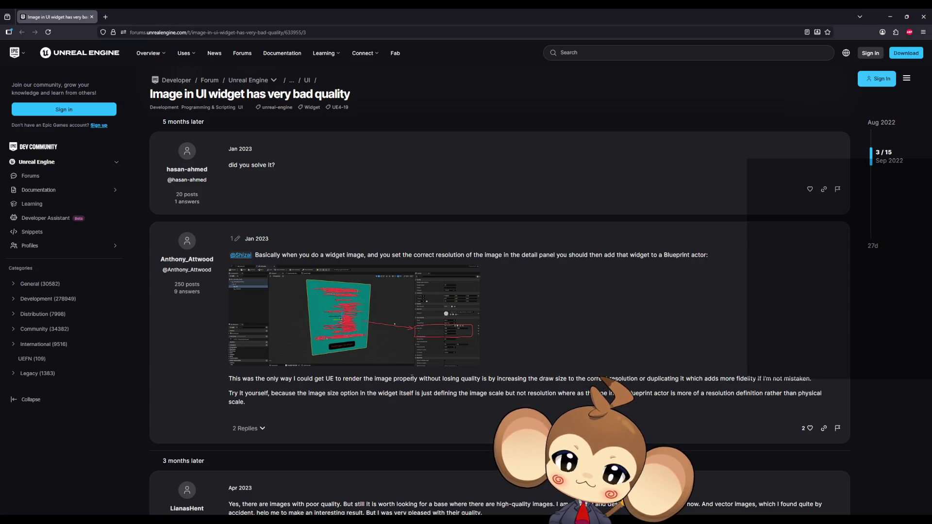
mouse_move(382, 518)
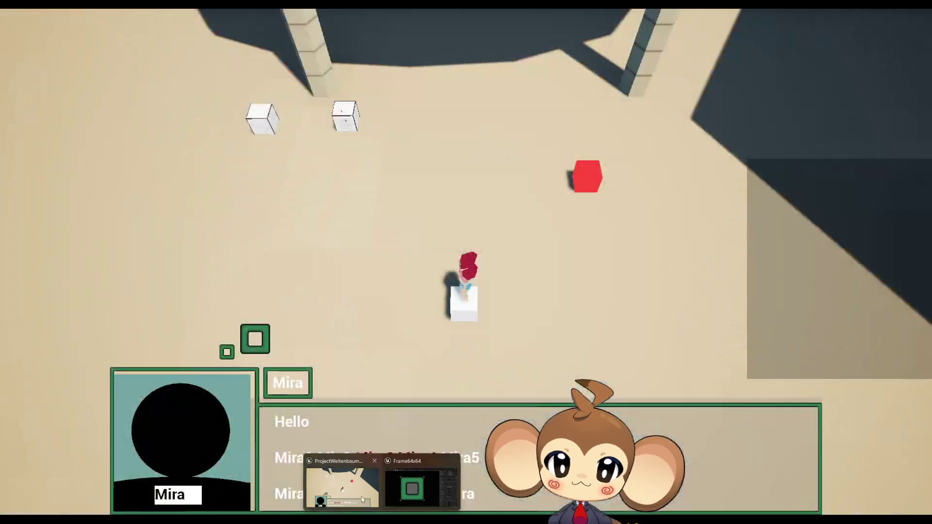
- Turn off Size To Content on the frame image and set its size to 64×64
mouse_move(416, 498)
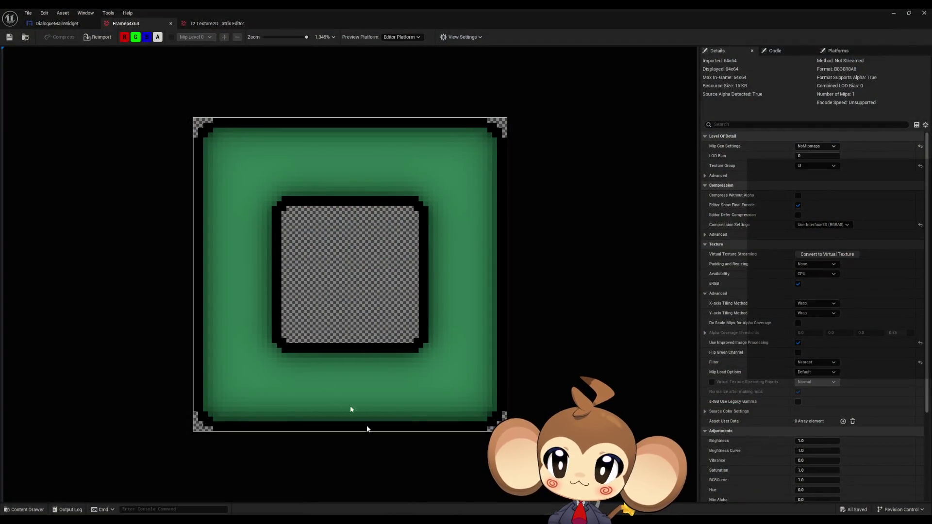
click(60, 25)
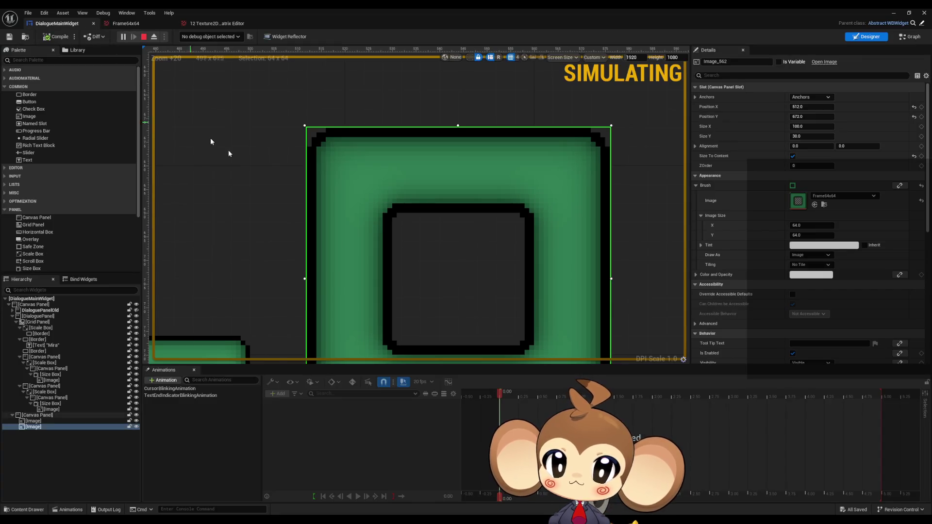
scroll(383, 213, down, 11)
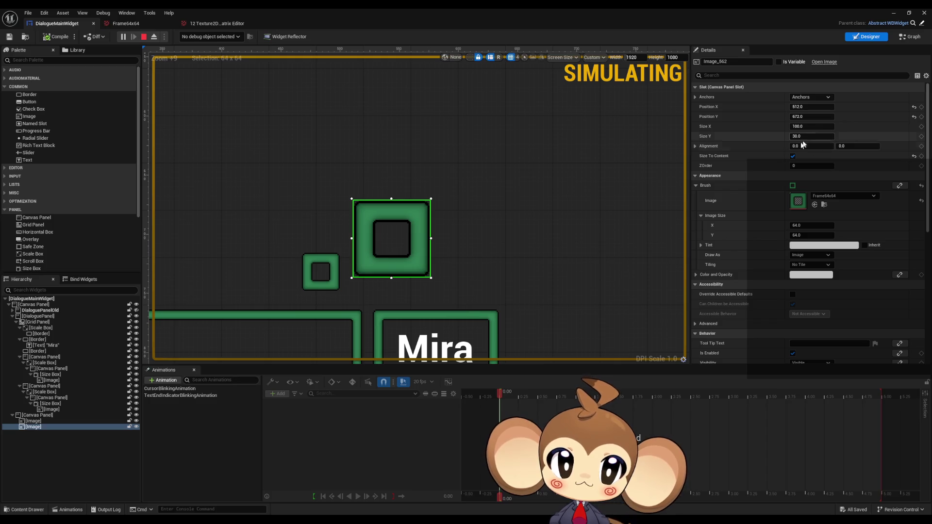
click(793, 157)
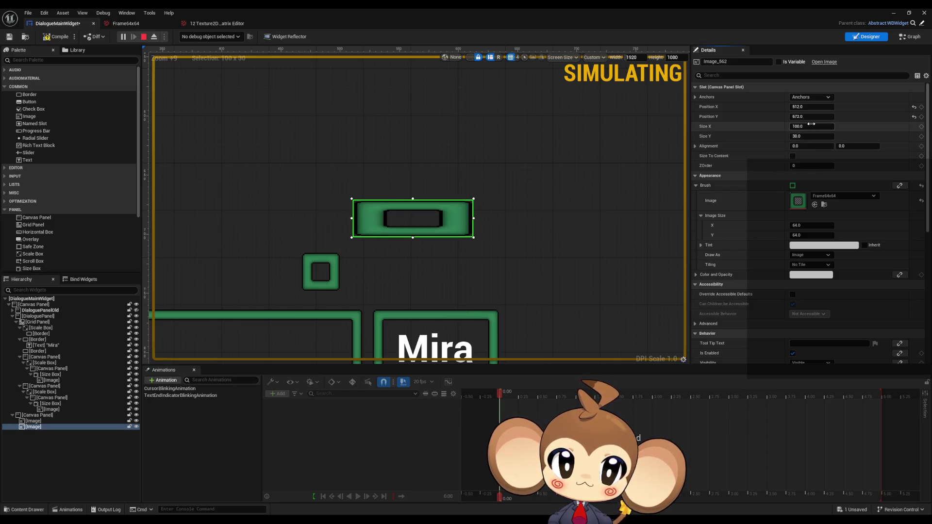
click(805, 127)
text(64)
click(800, 137)
text(64)
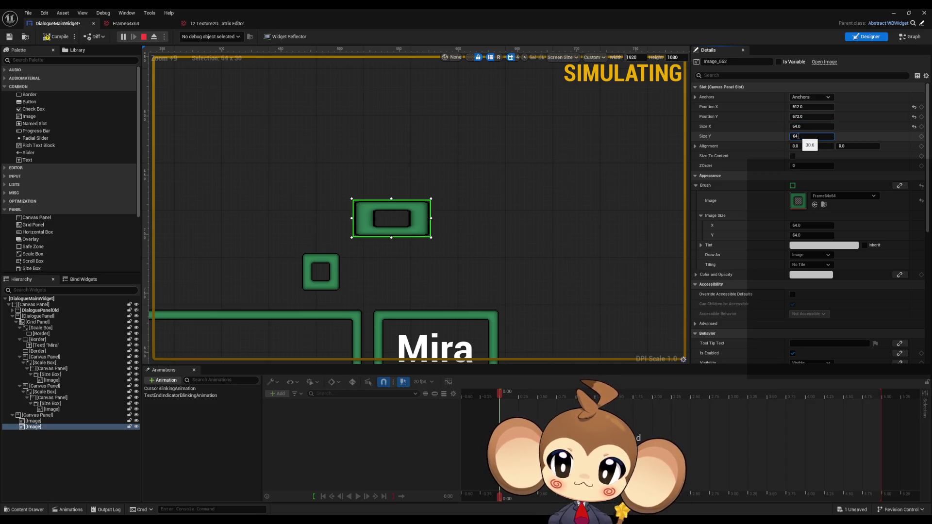
key(Return)
- Paste a copy of the frame image and give it Position Y 512 and width 672
click(41, 427)
key(ctrl+v)
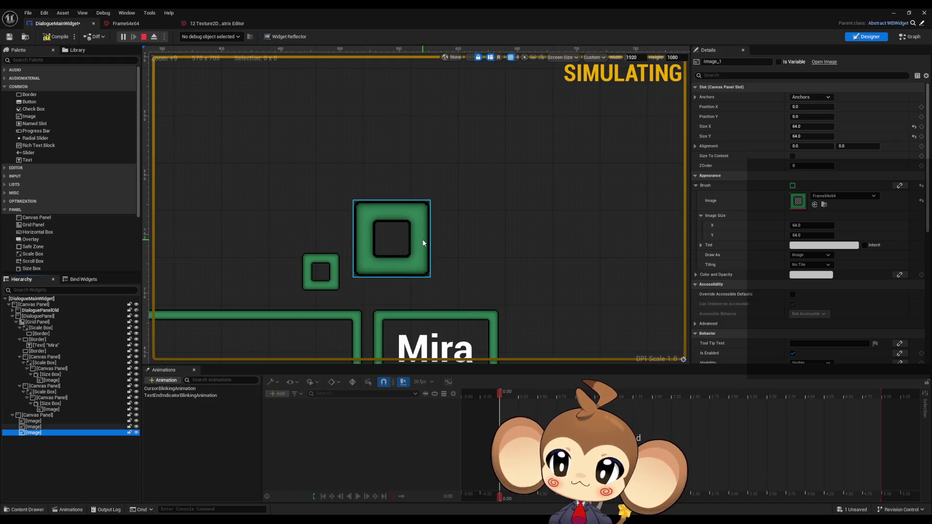
click(798, 107)
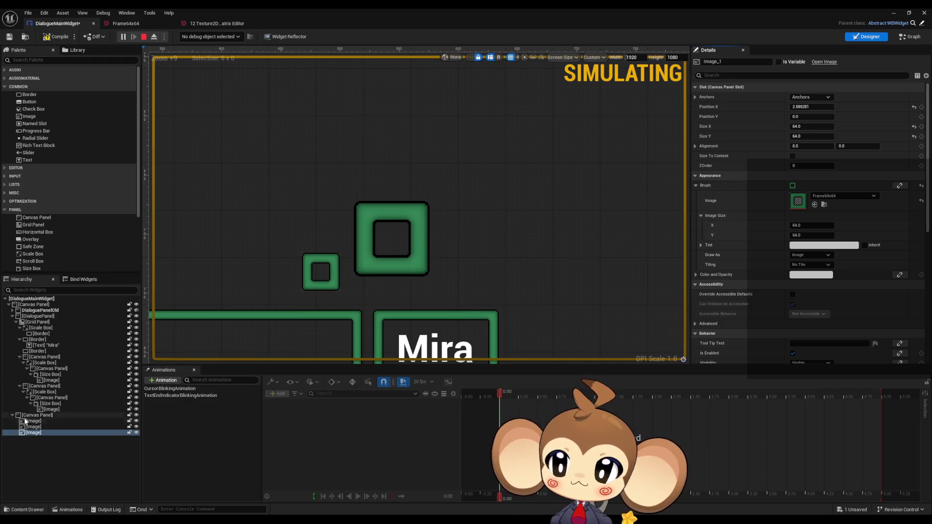
click(369, 238)
click(812, 106)
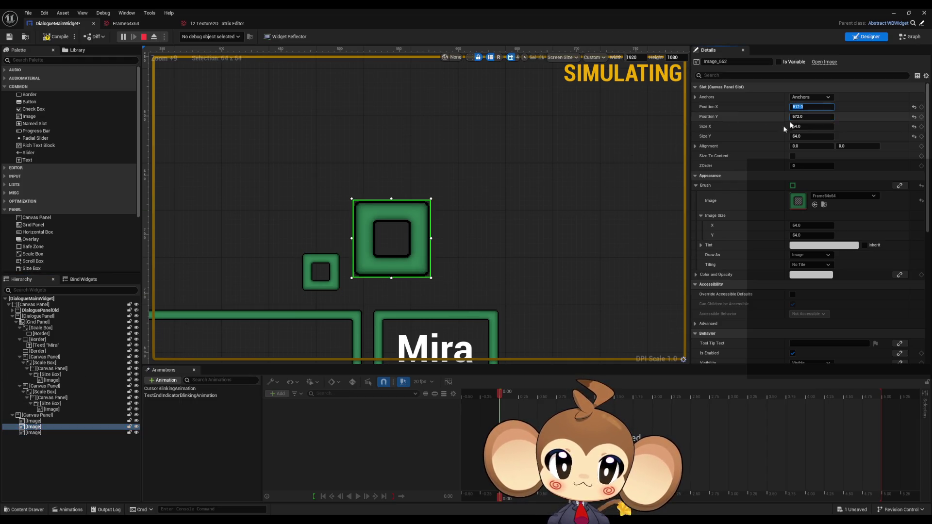
click(42, 433)
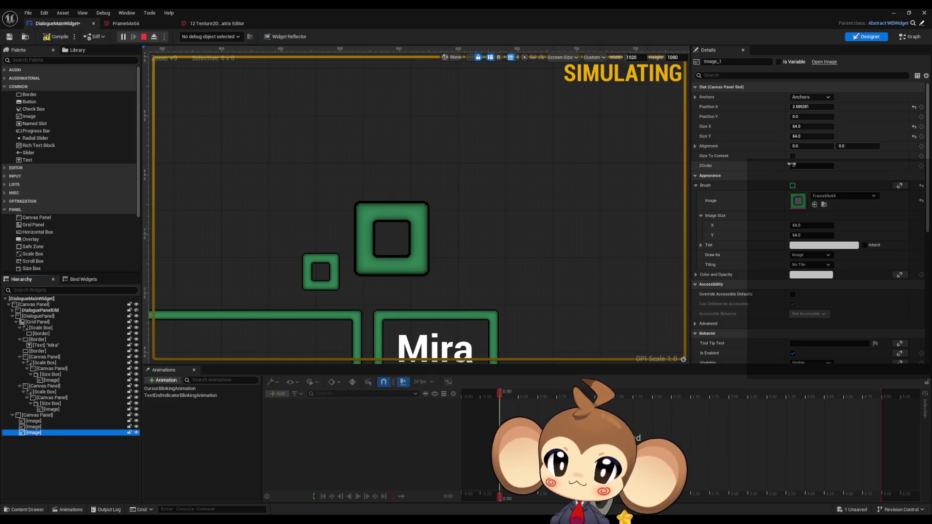
click(806, 116)
key(ctrl+v)
click(805, 125)
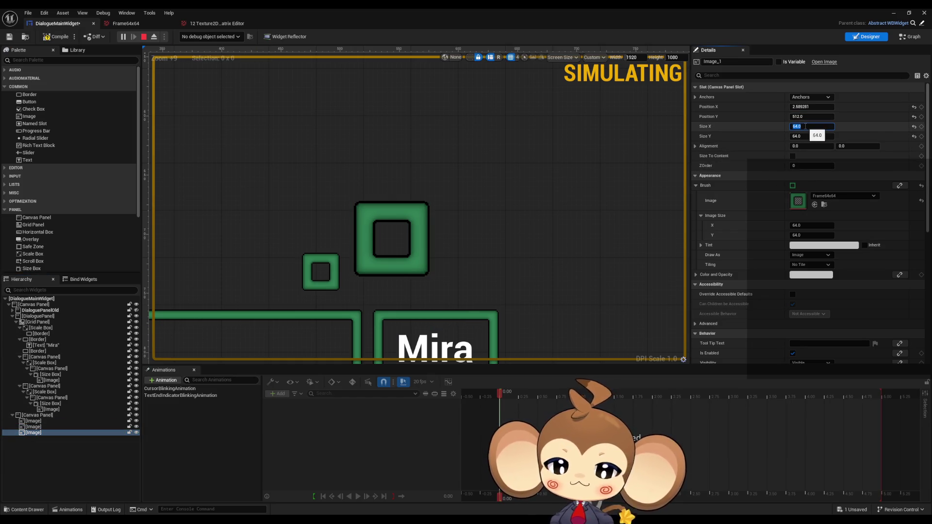
text(2)
key(Return)
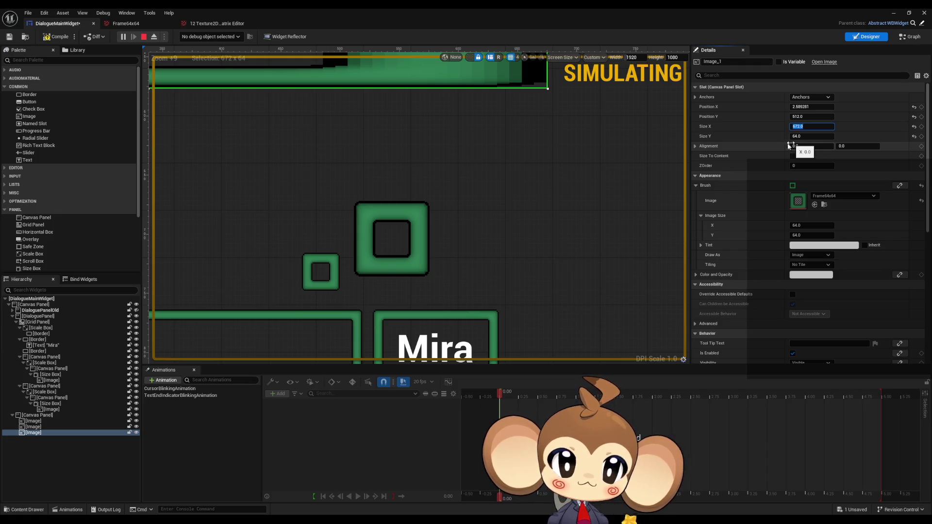
click(39, 427)
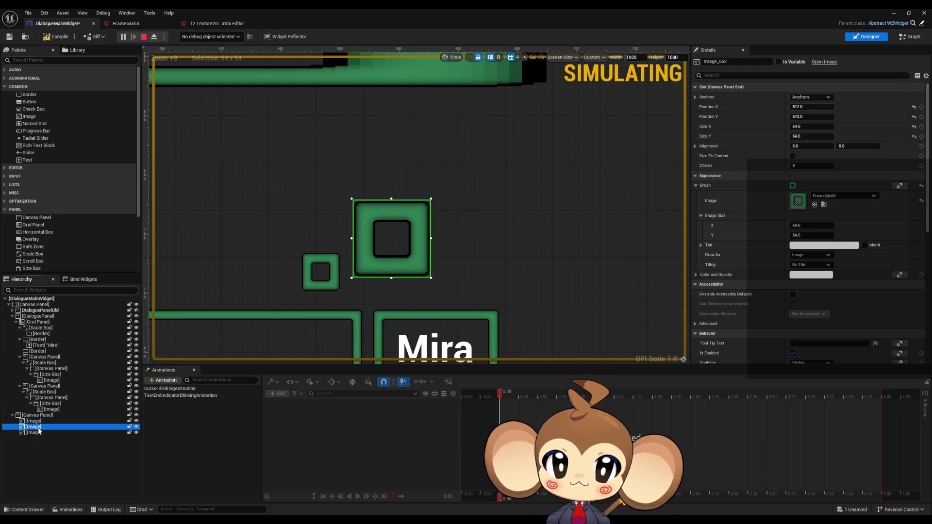
- Move the frame image to position X 512, Y 672
click(39, 432)
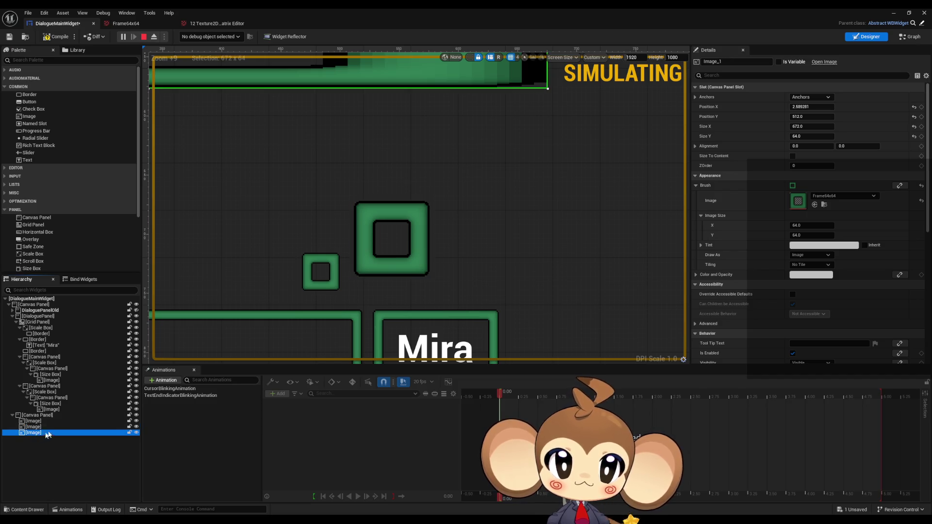
click(806, 107)
text(512)
key(Tab)
key(Tab)
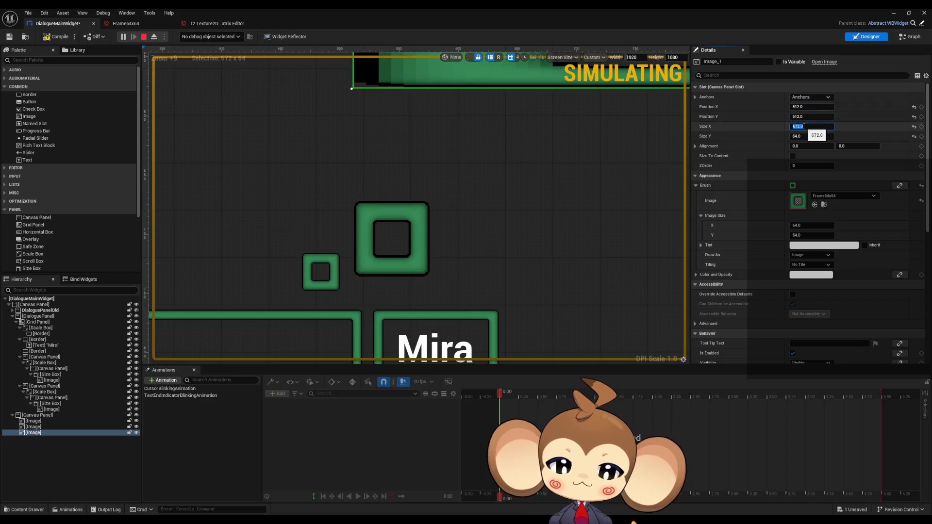
text(64)
click(804, 116)
text(67)
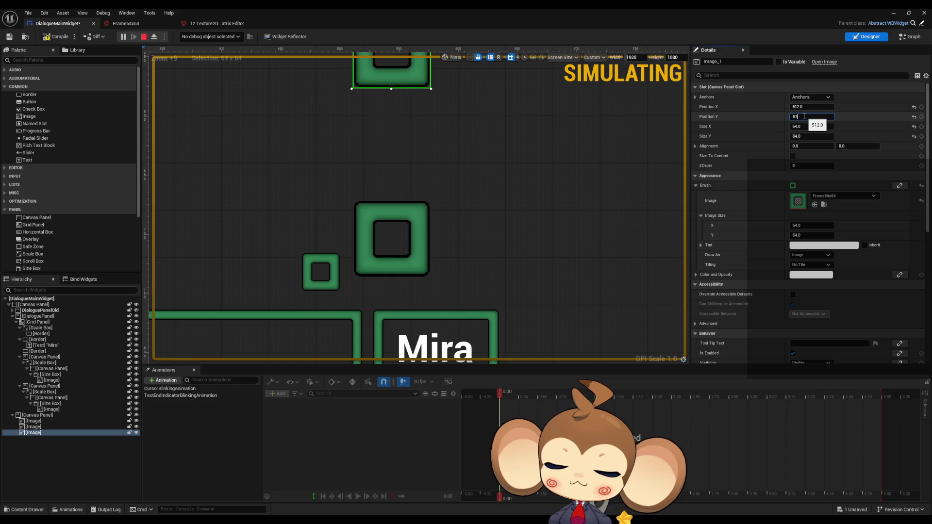
text(2)
key(Return)
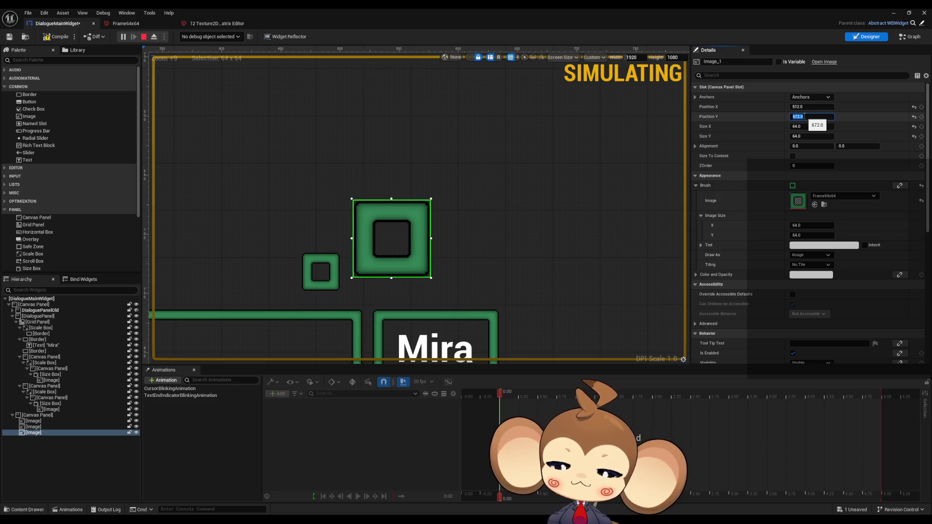
- Double the image to 128×128 and drag it beside the smaller frames at 600, 604
mouse_move(808, 107)
mouse_down()
mouse_move(826, 107)
mouse_move(796, 107)
mouse_move(809, 107)
mouse_up()
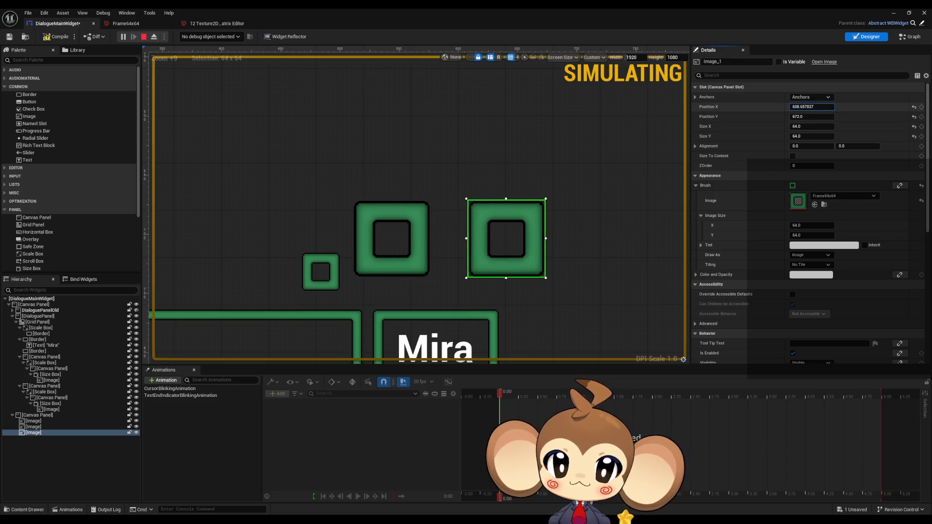
click(813, 125)
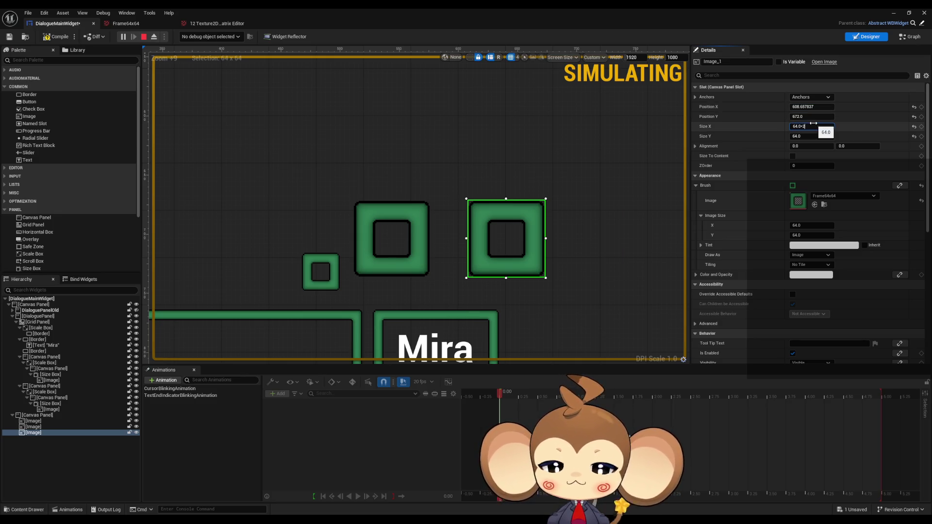
key(Tab)
key(Return)
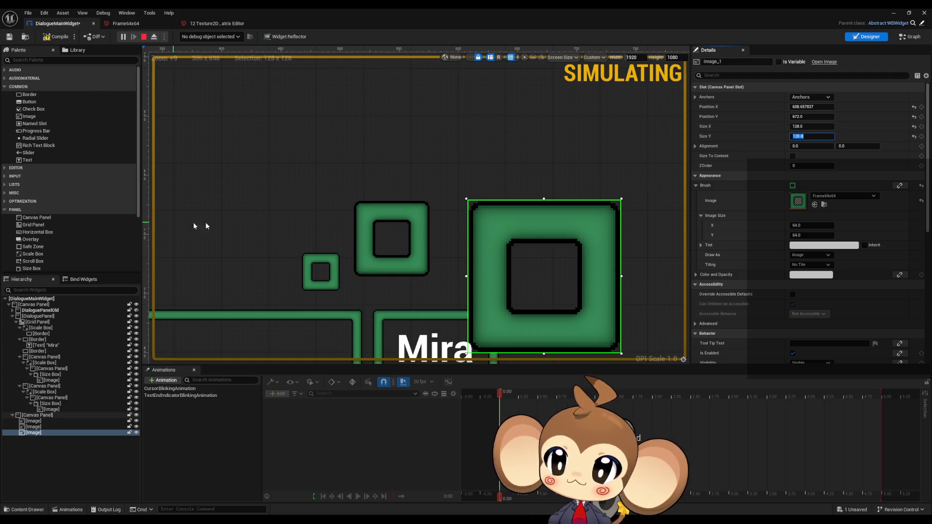
drag(519, 216, 508, 138)
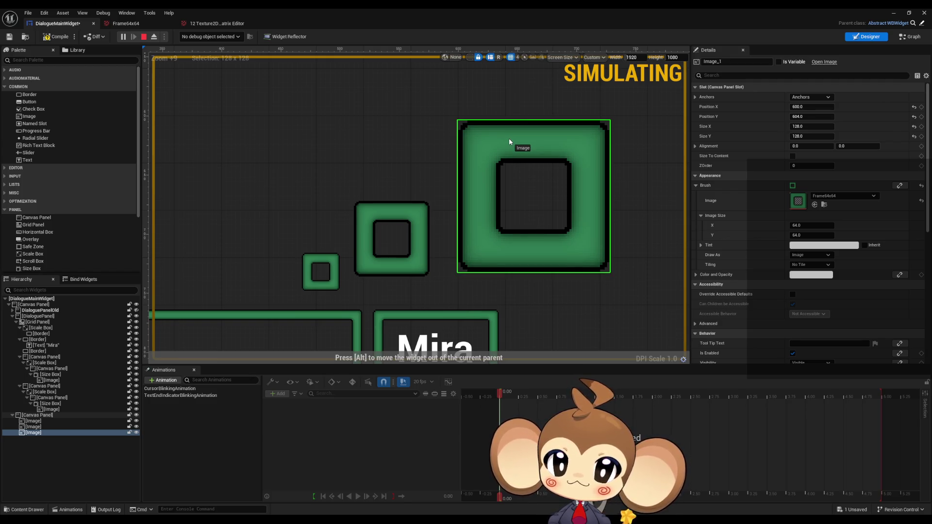
drag(508, 137, 508, 138)
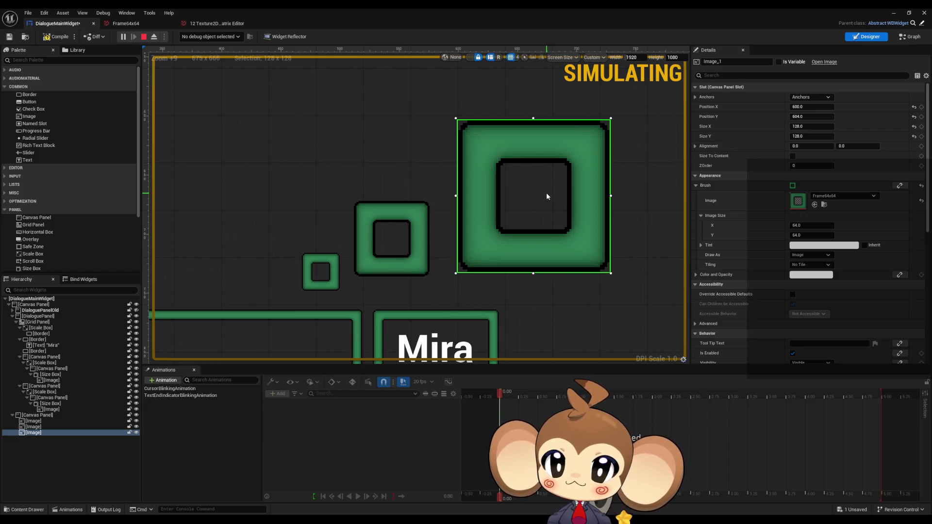
drag(546, 196, 496, 212)
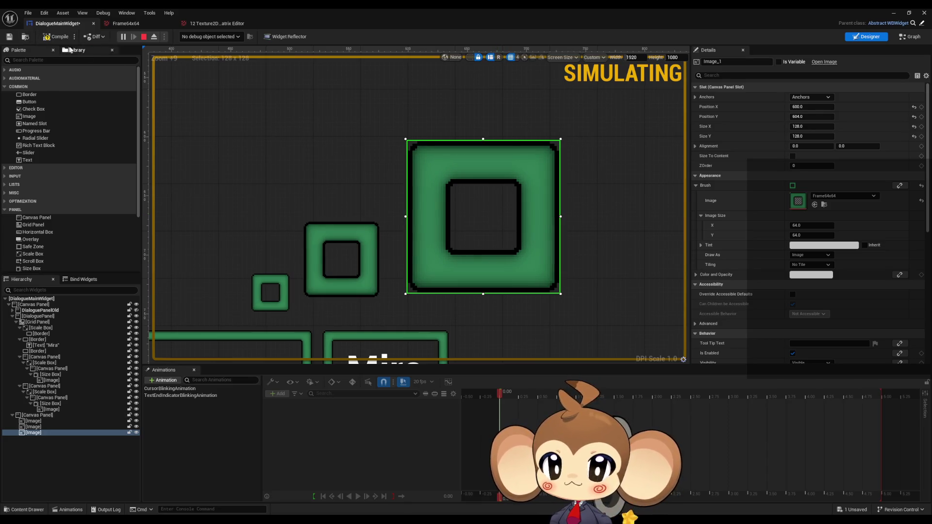
click(266, 281)
- Duplicate the small frame image, move it above the middle frame, and size it 64×64
drag(243, 237, 347, 208)
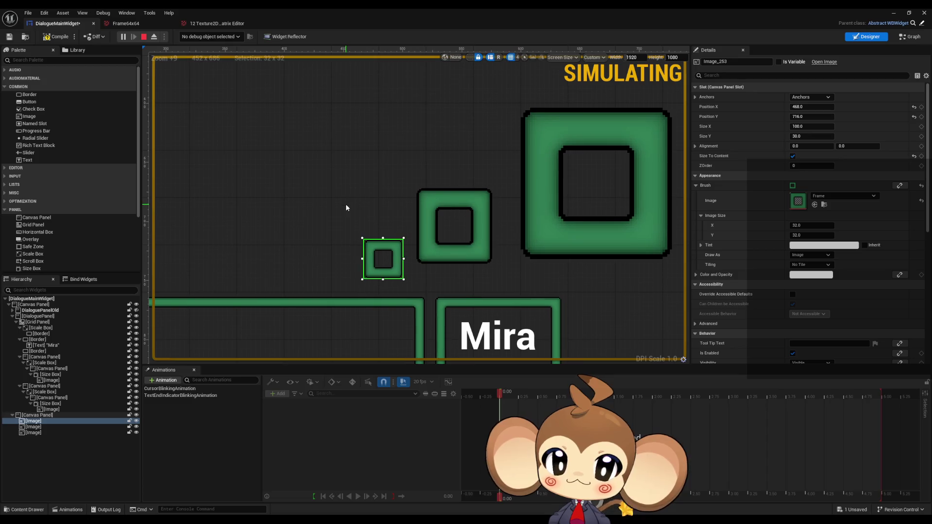
drag(358, 165, 366, 175)
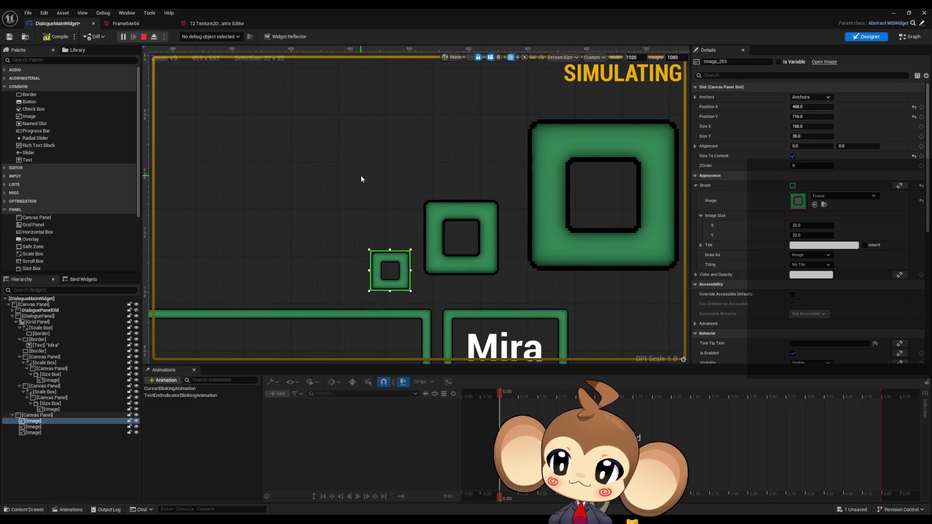
key(ctrl+d)
mouse_move(425, 288)
mouse_down()
mouse_move(387, 154)
mouse_move(389, 140)
mouse_move(483, 135)
mouse_move(441, 134)
mouse_up()
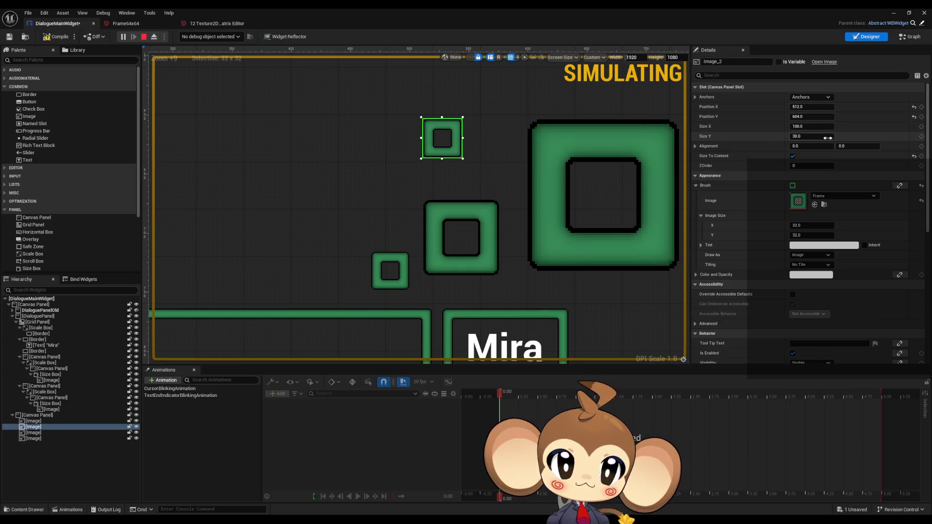
drag(531, 130, 489, 158)
click(793, 156)
click(811, 127)
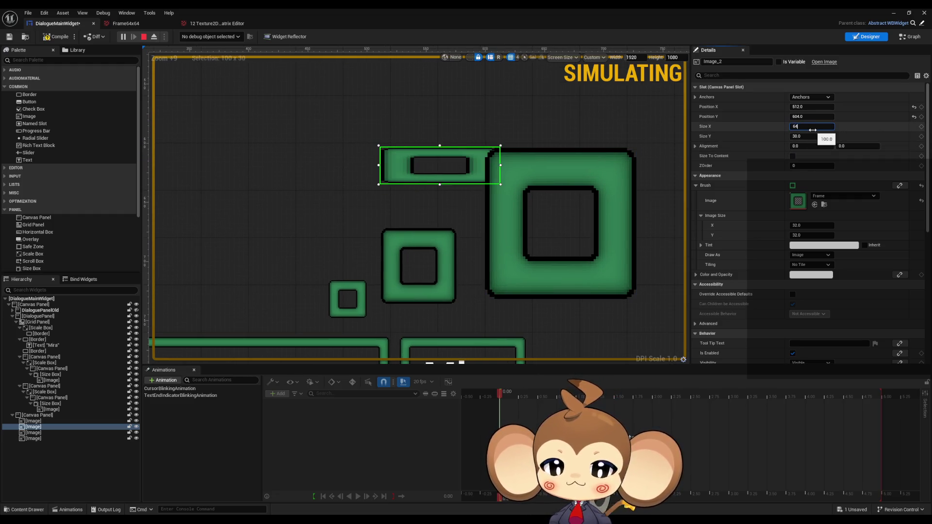
key(Tab)
text(64)
key(Return)
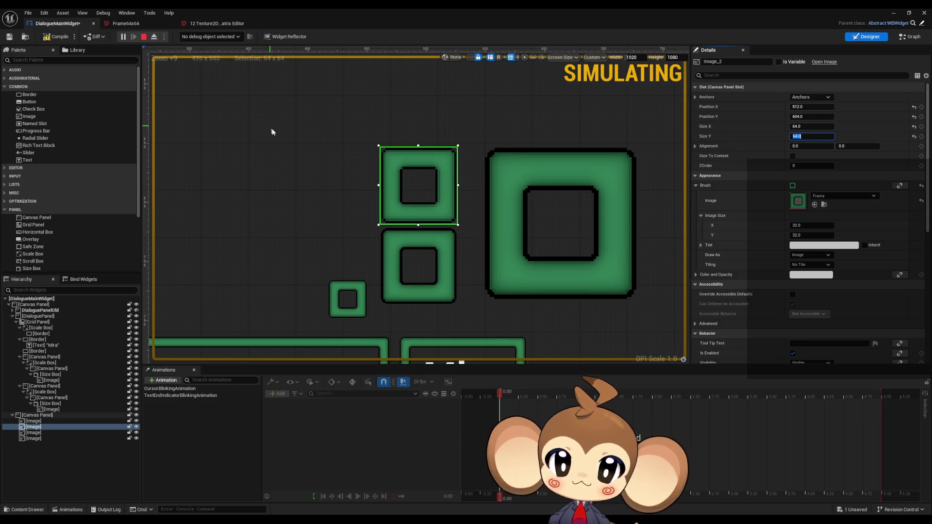
- Compile the widget blueprint, stop the simulation and close the widget editor
click(290, 149)
click(56, 37)
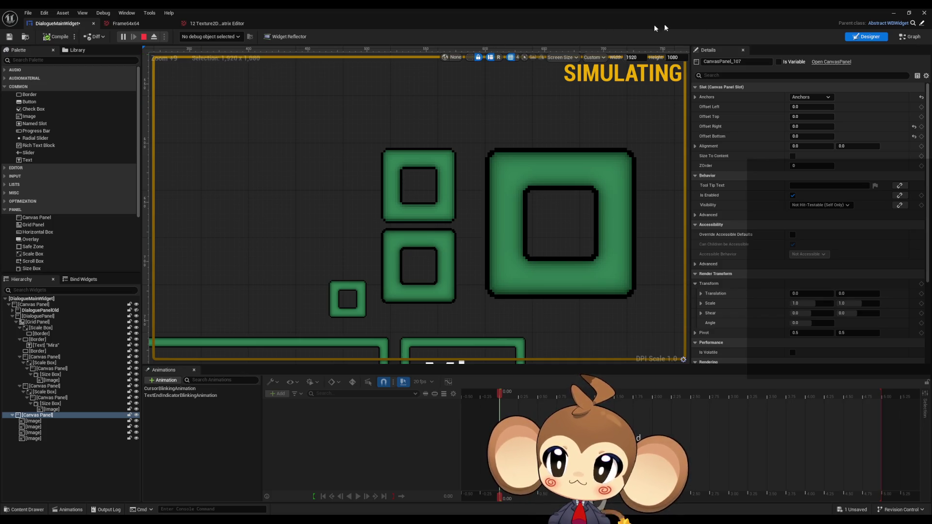
click(144, 36)
click(909, 12)
click(817, 15)
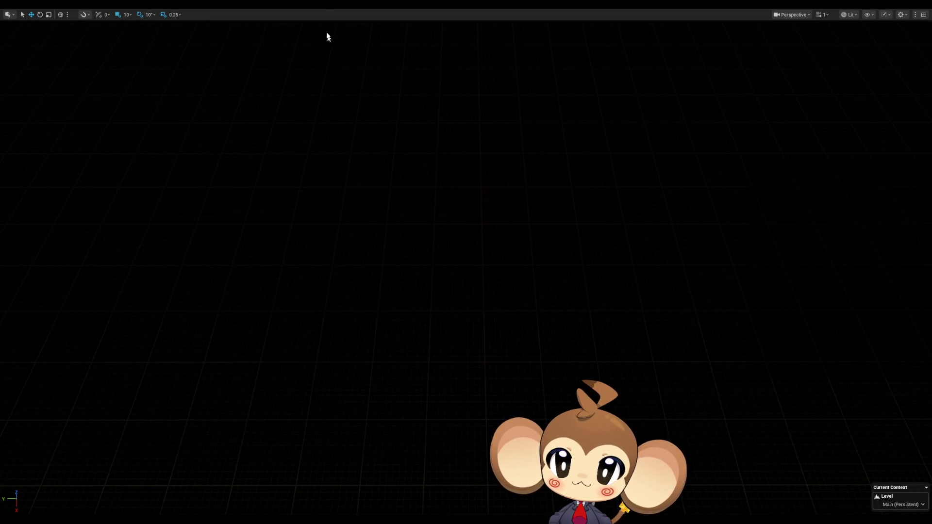
- Play the game full-screen and snip the dialogue frames with Win+Shift+S, then switch to Paint
key(F11)
click(180, 37)
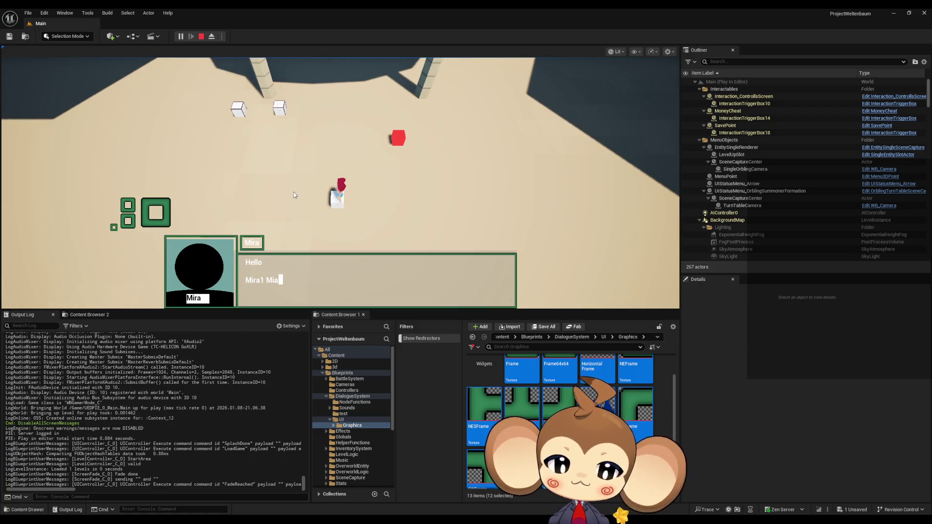
key(F11)
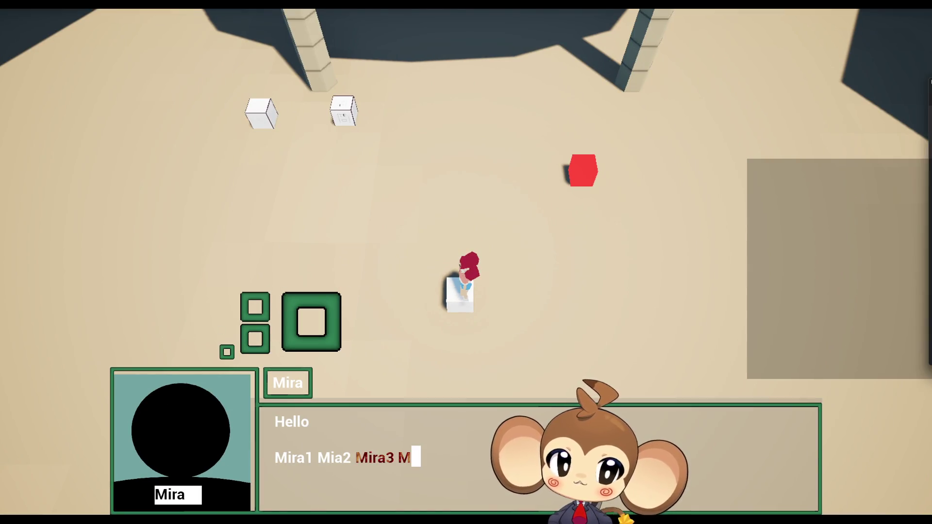
key(super+shift+s)
mouse_move(63, 169)
mouse_down()
mouse_move(466, 456)
mouse_move(487, 485)
mouse_up()
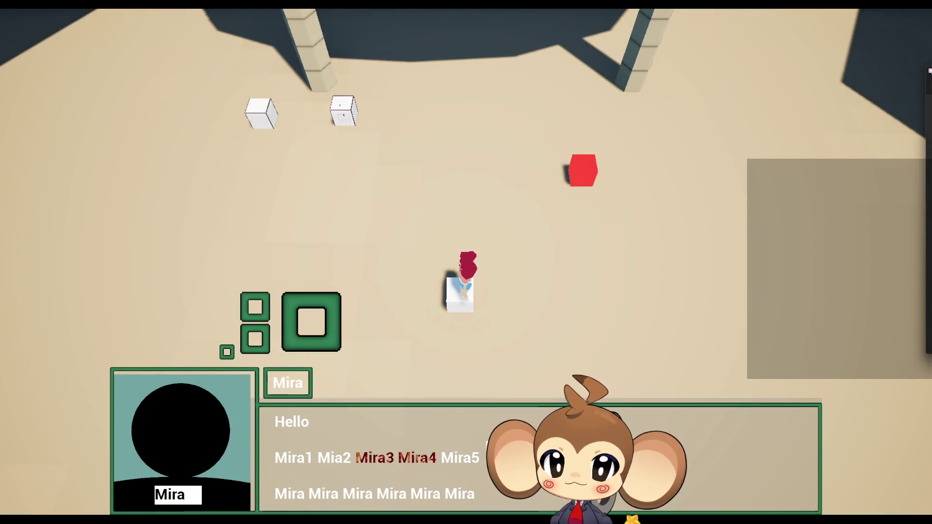
key(alt+Tab)
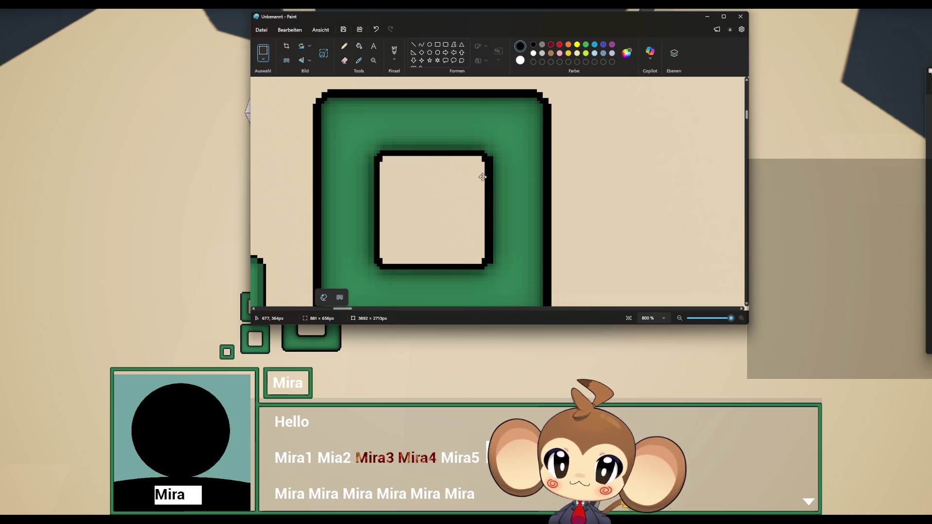
- Paste the game screenshot into Paint, maximize the window and zoom into the green frames
key(ctrl+v)
scroll(510, 194, down, 10)
scroll(555, 220, up, 8)
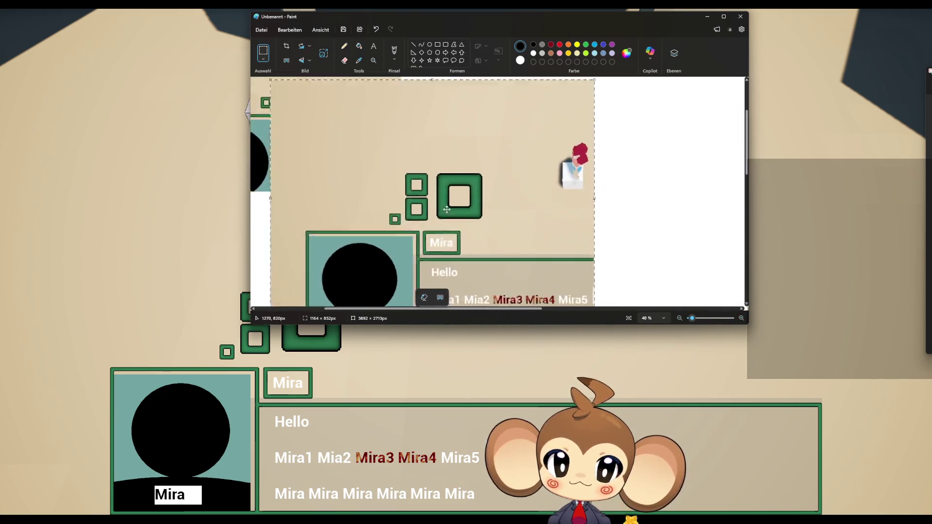
mouse_move(432, 22)
mouse_down()
mouse_move(483, 88)
mouse_move(433, 197)
mouse_up()
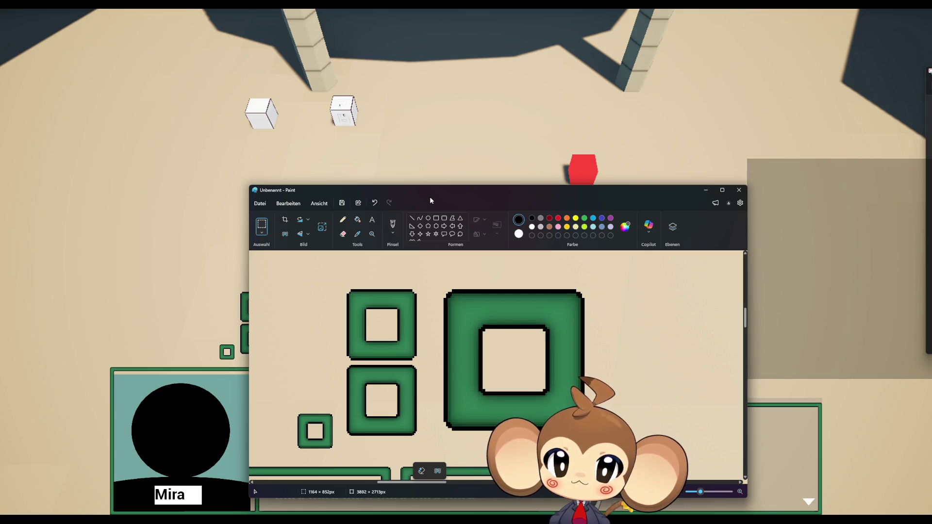
double_click(430, 192)
scroll(83, 239, up, 3)
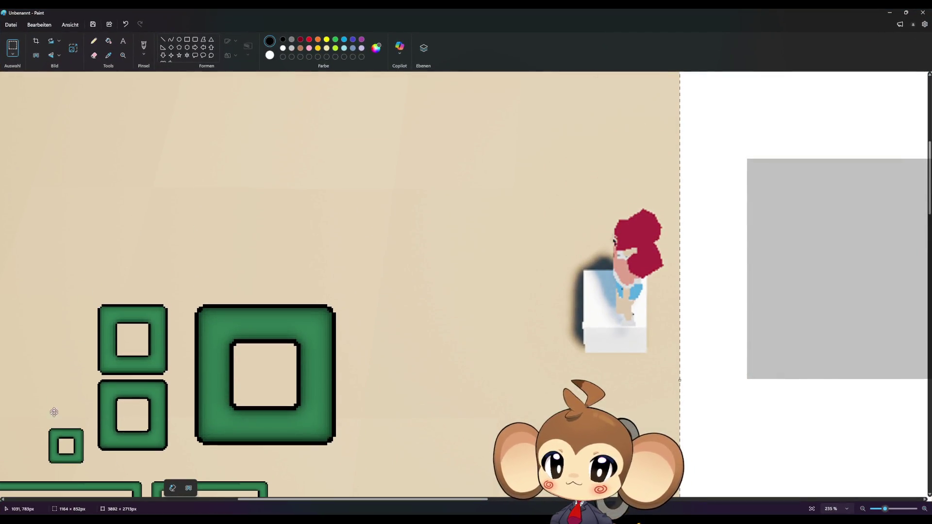
scroll(95, 438, up, 5)
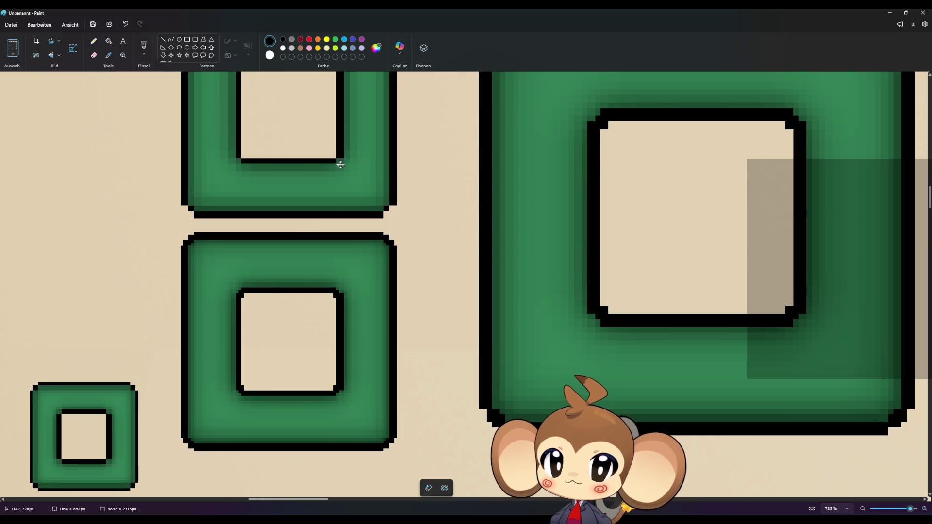
scroll(436, 260, up, 1)
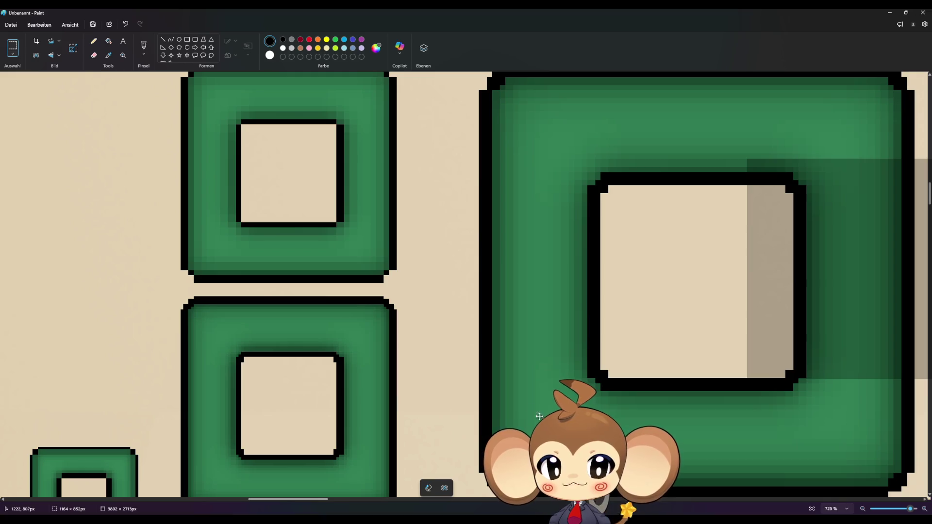
scroll(523, 411, down, 1)
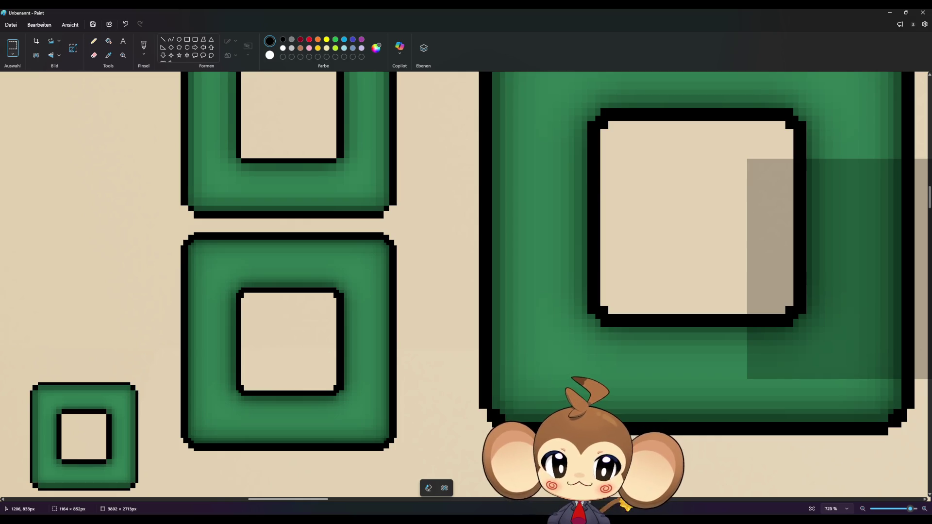
click(93, 41)
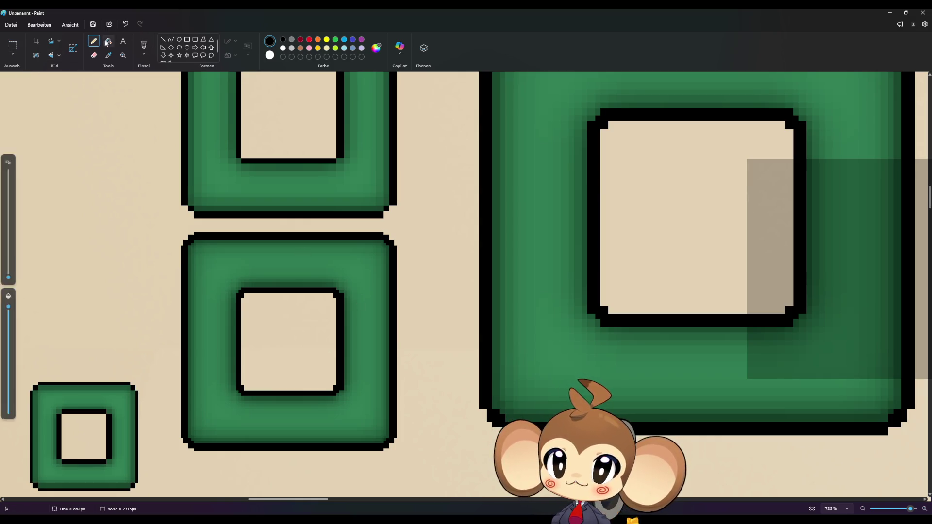
- Pick dark red for the pencil, zoom the canvas to 800%, then minimize Paint
click(301, 39)
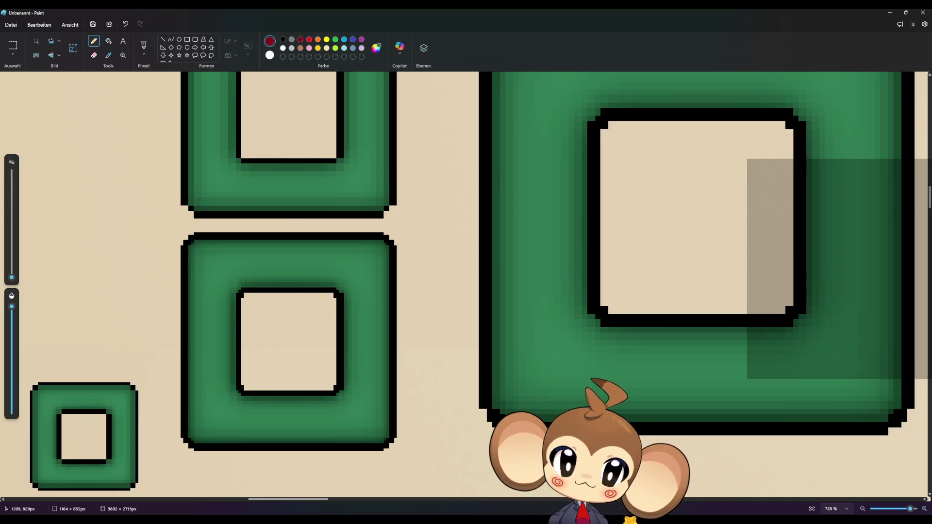
scroll(518, 435, up, 1)
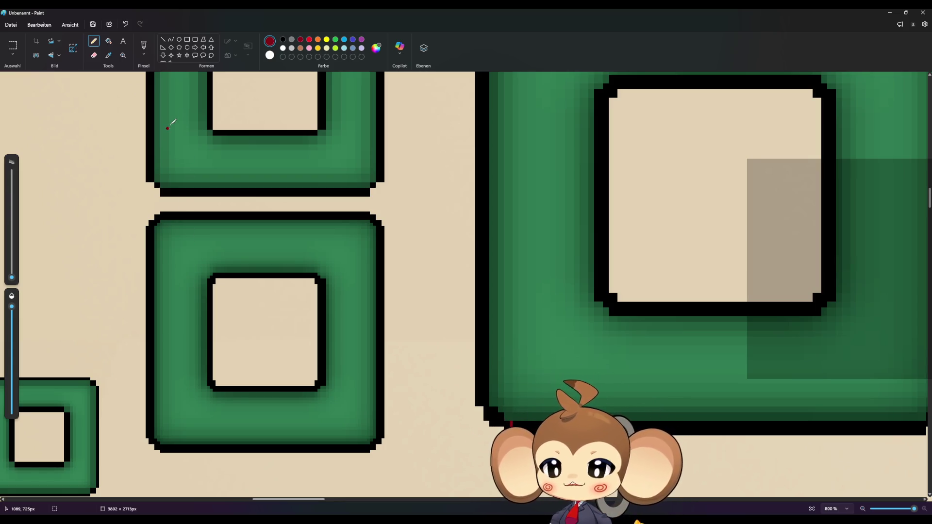
click(884, 17)
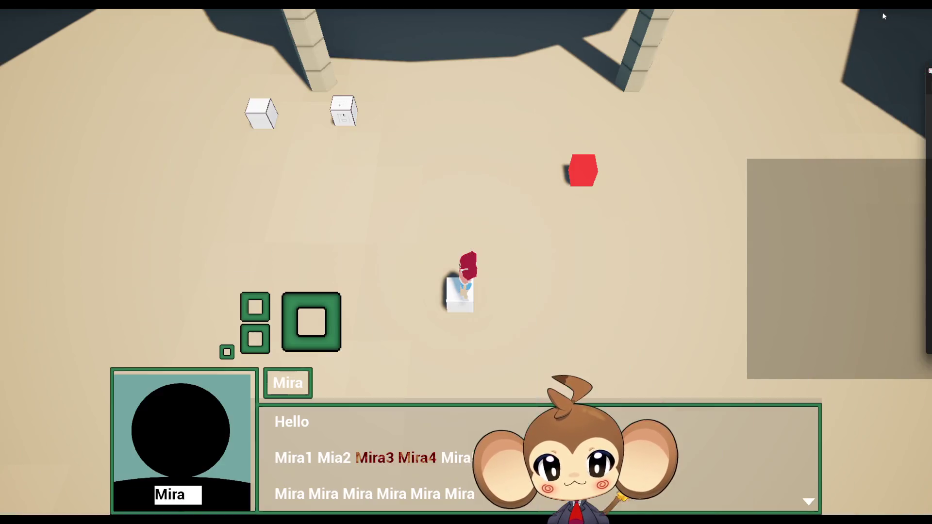
- Leave full screen and browse the viewport's play settings, Scalability and Show menus
key(F11)
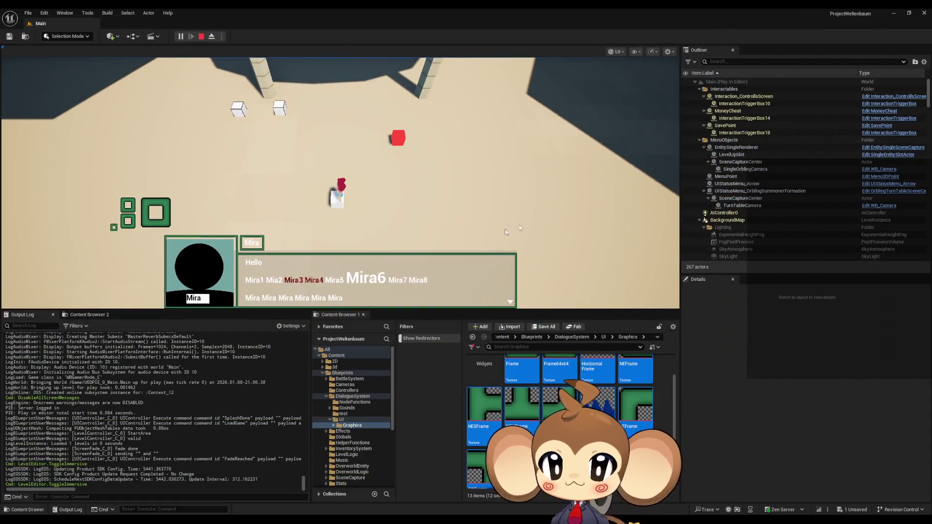
click(663, 52)
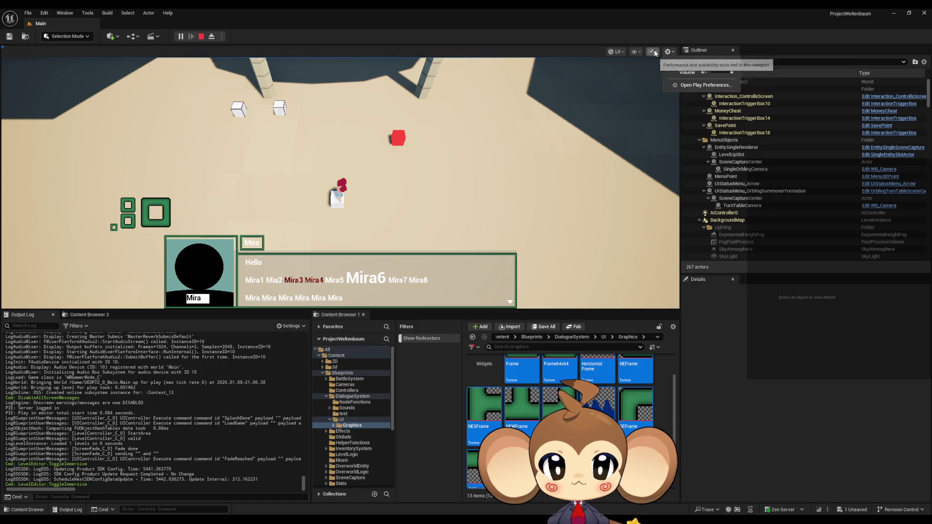
click(652, 51)
click(652, 51)
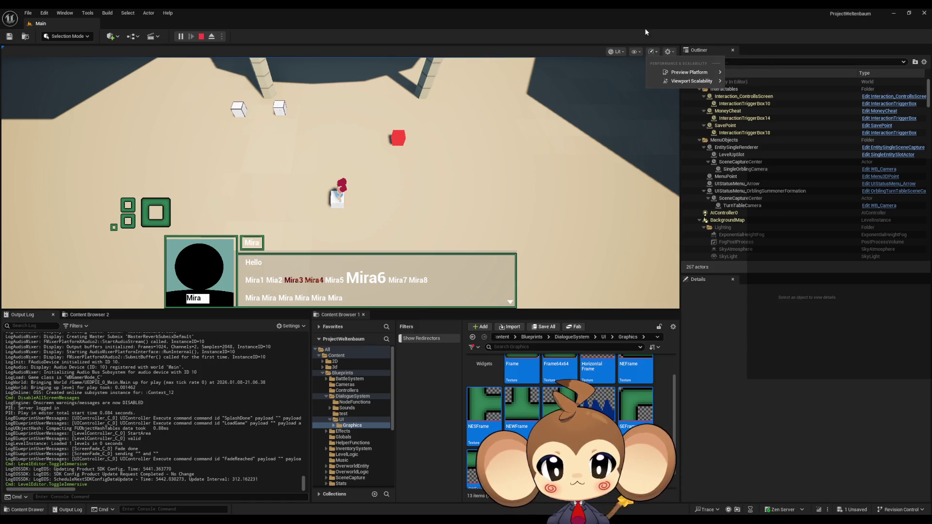
mouse_move(690, 81)
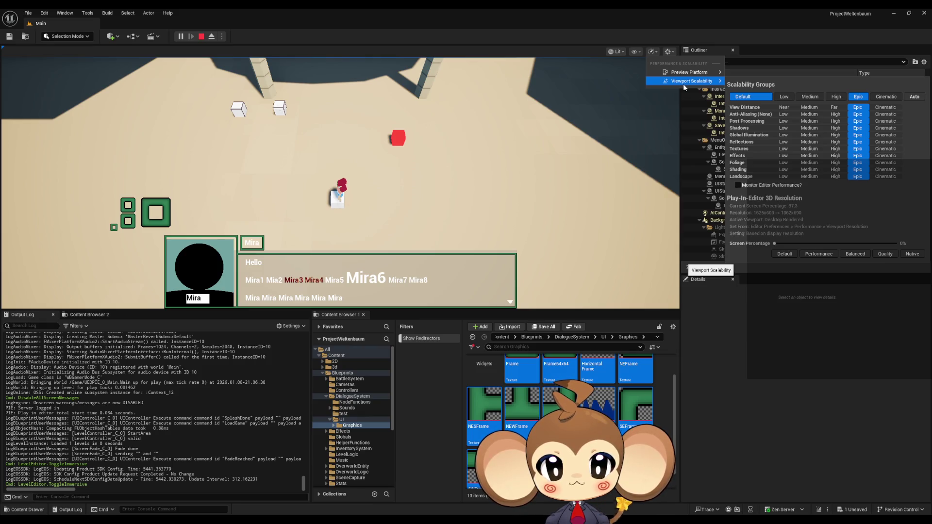
click(653, 53)
click(637, 52)
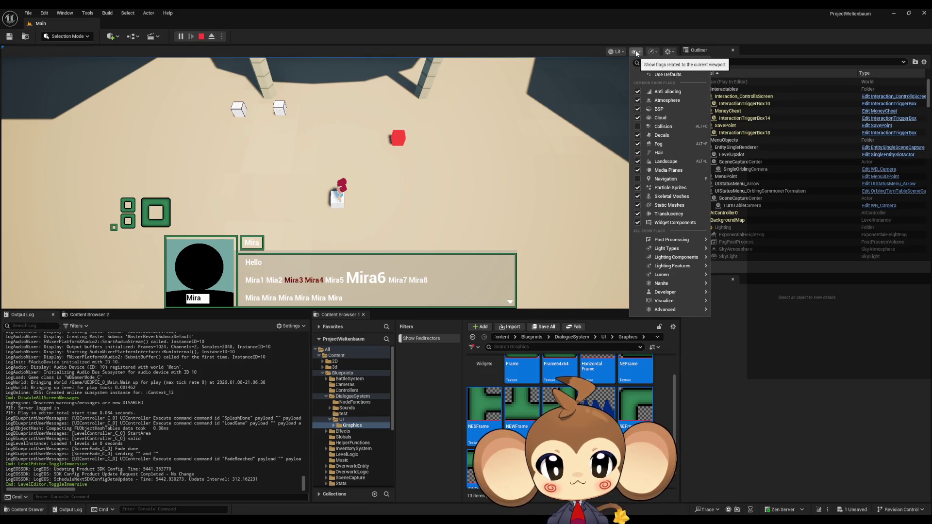
- Check the Lit view mode menu, show the viewport tab strip and restore the editor window
click(621, 52)
click(621, 51)
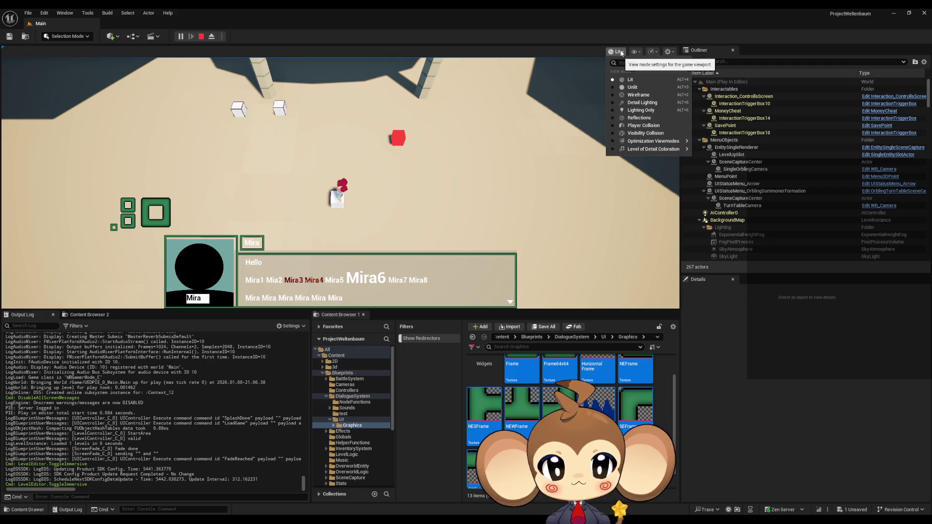
mouse_move(659, 145)
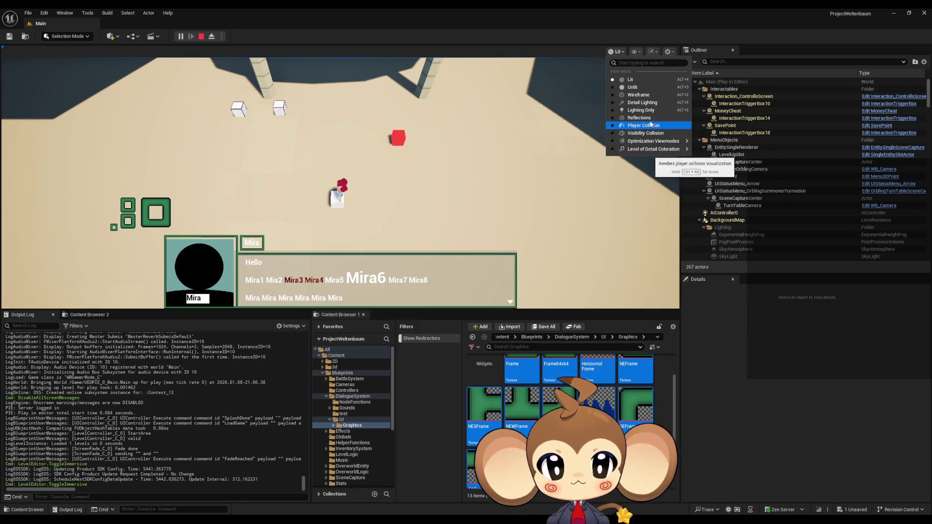
click(617, 51)
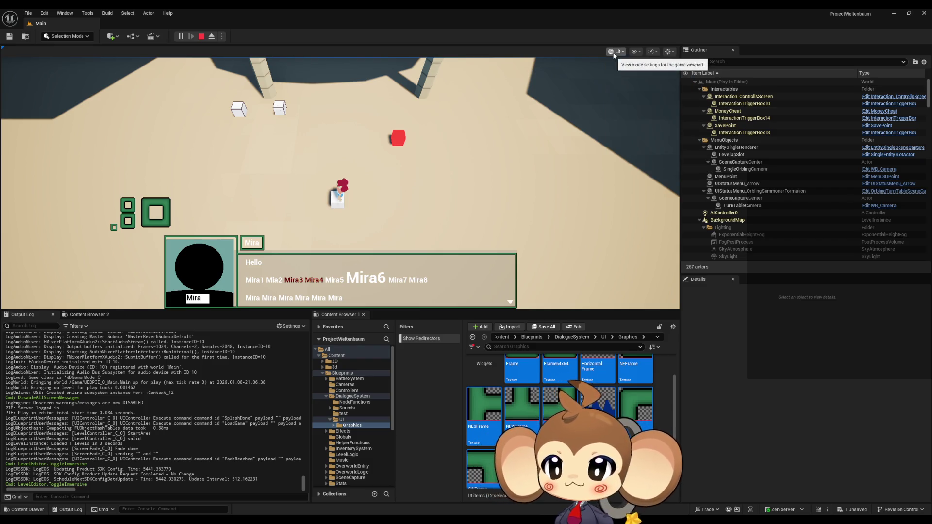
click(3, 48)
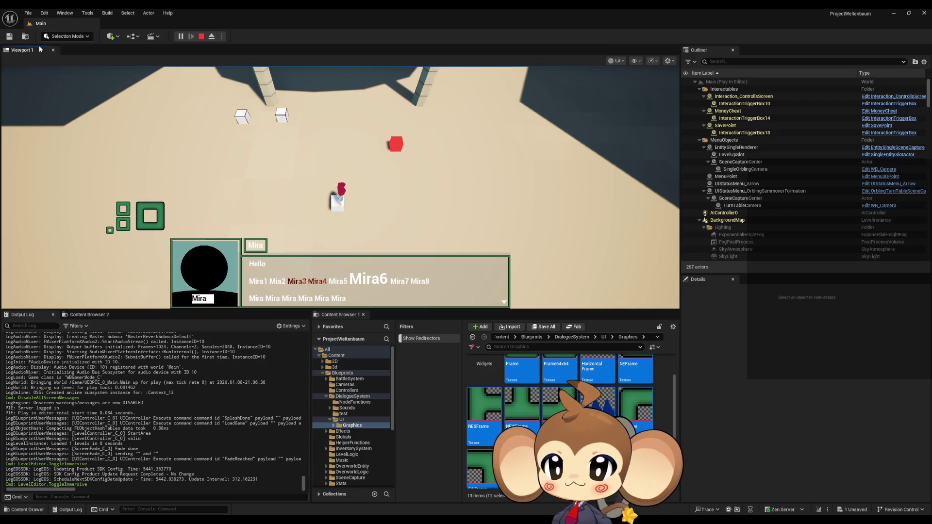
key(super+Down)
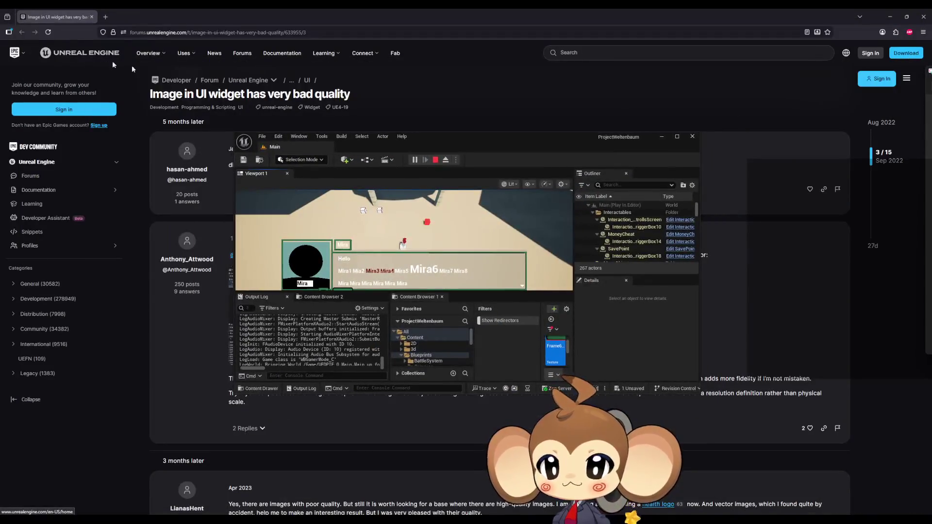
- Maximize the Unreal editor over the forum page and focus the Viewport 1 panel
double_click(350, 147)
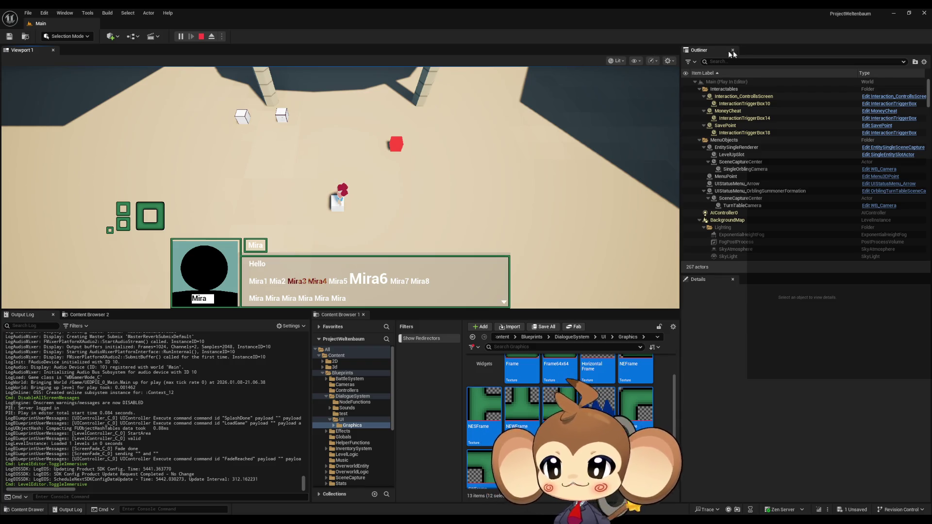
click(23, 53)
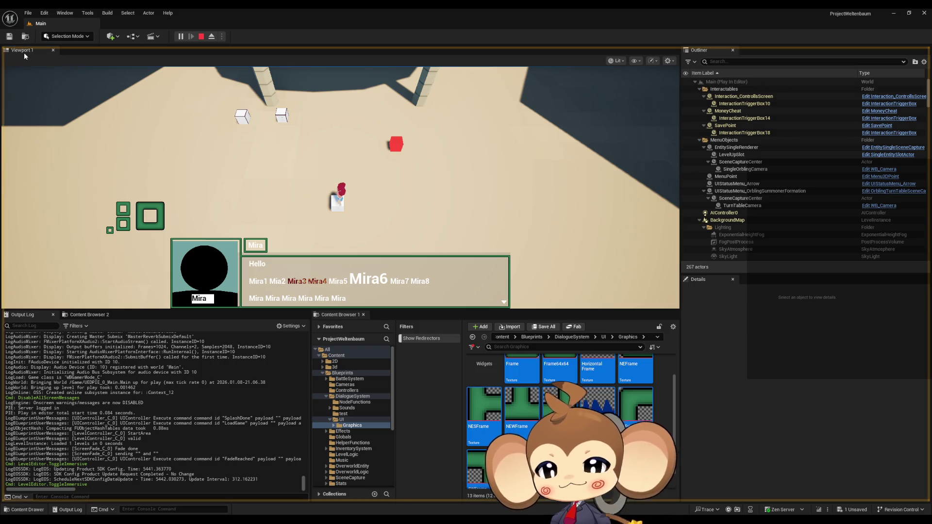
- Toggle the viewport's immersive mode with F11, then end the Play In Editor session
drag(26, 53, 35, 71)
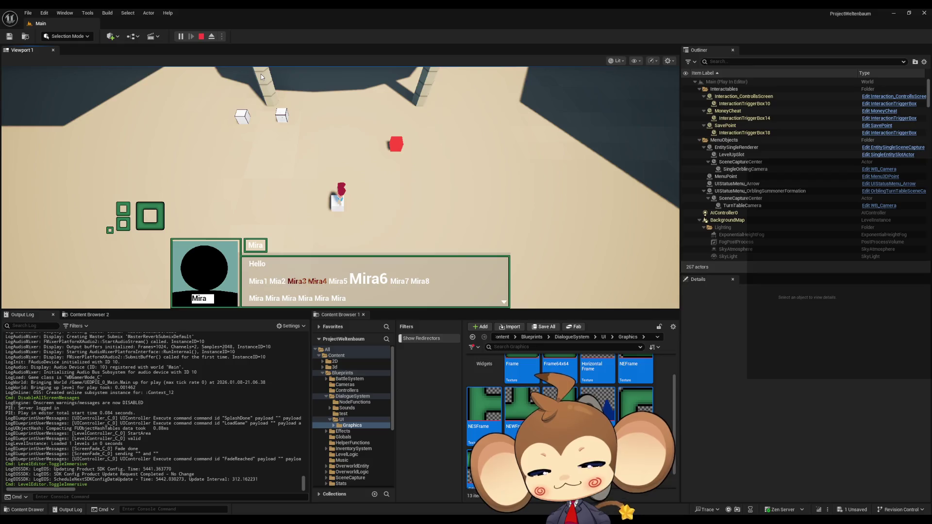
key(F11)
key(F11)
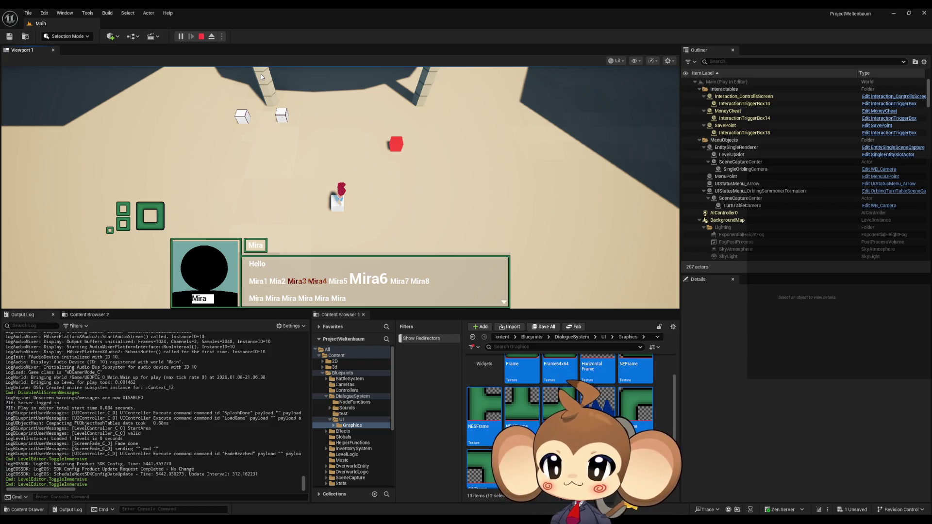
click(201, 37)
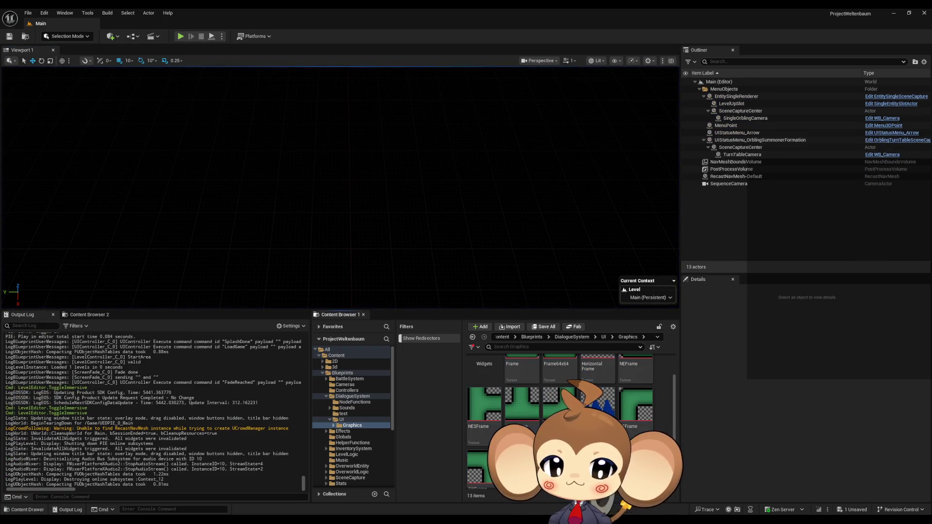
- Search the Content folder for 'game cont' and open the GameController blueprint
click(522, 336)
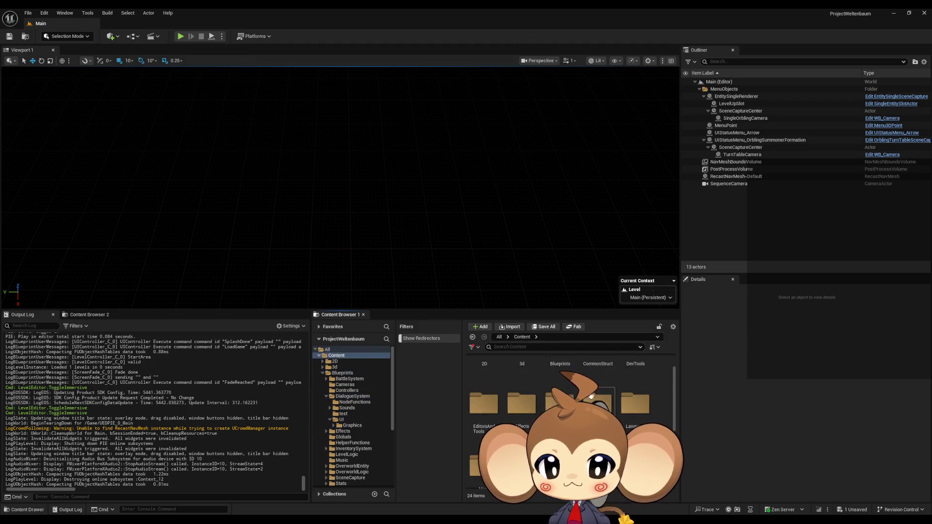
click(539, 347)
text(game)
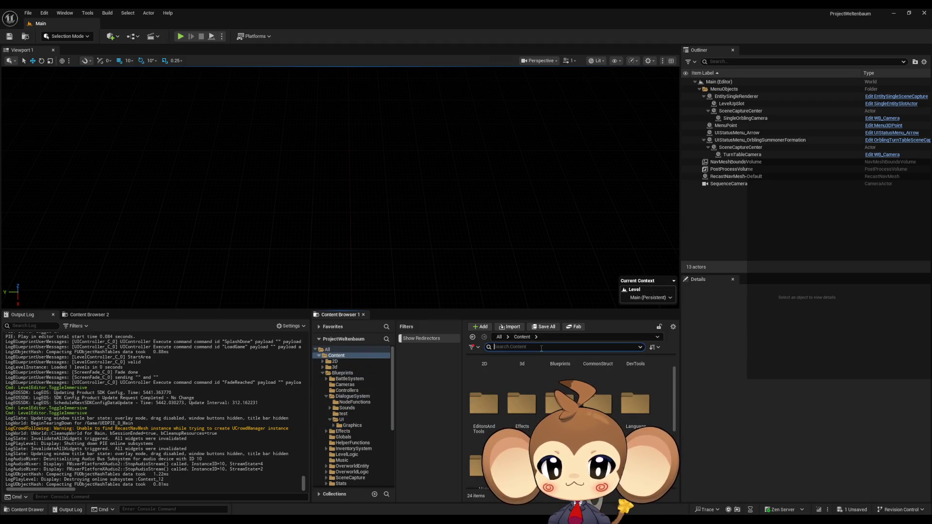
text( cont)
click(627, 398)
scroll(627, 398, up, 1)
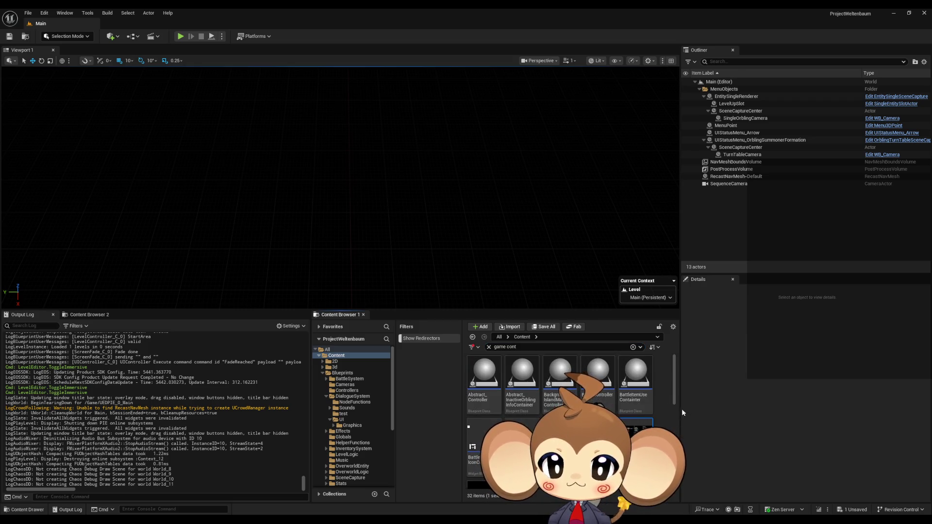
scroll(668, 431, down, 1)
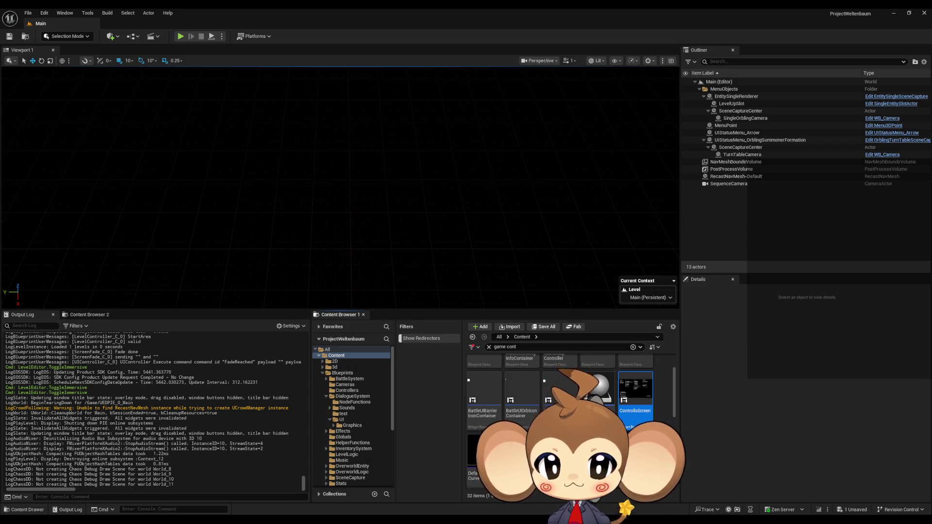
scroll(668, 431, down, 2)
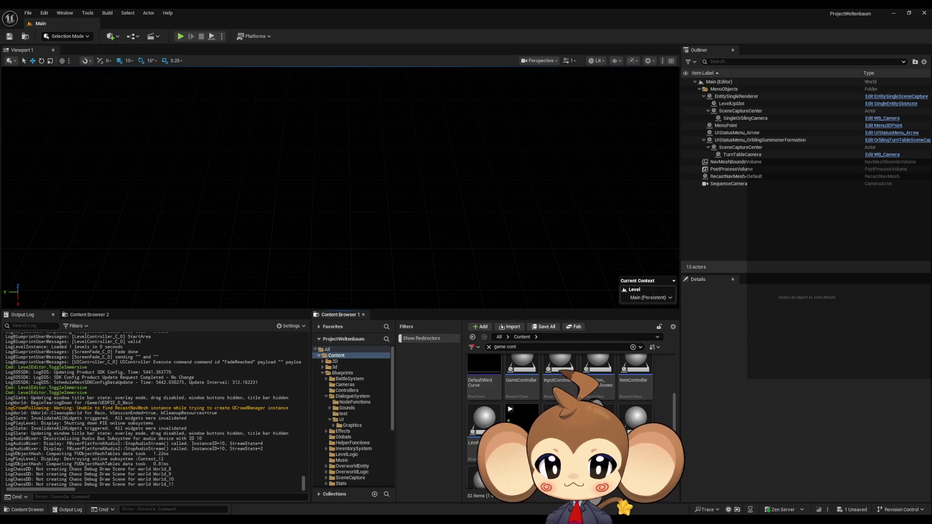
double_click(528, 384)
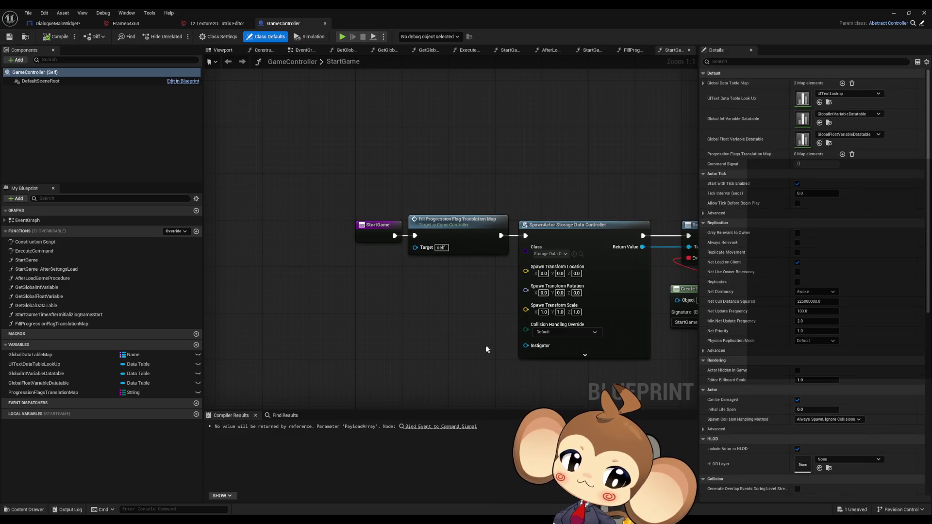
- Browse the StartGame graph's actions for 'resolution set', closing the menu without adding a node
right_click(377, 330)
text(resolution)
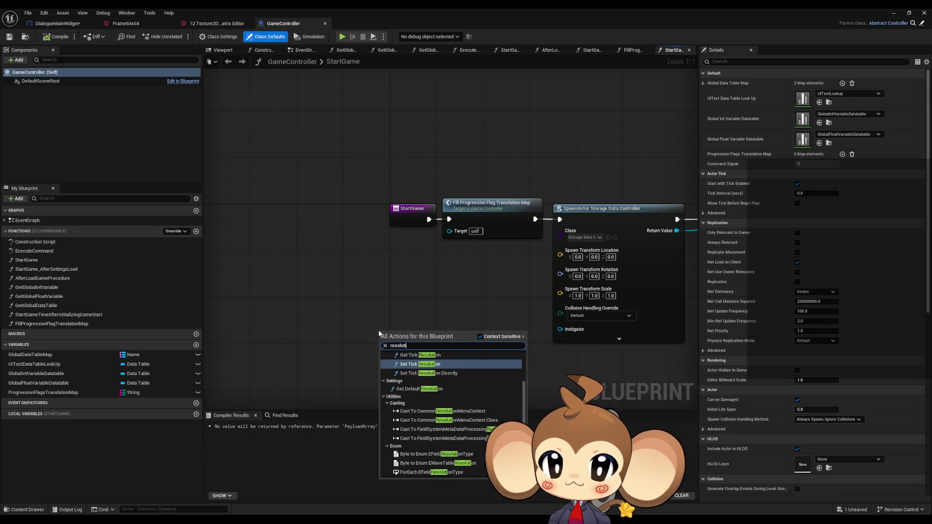
scroll(455, 387, up, 2)
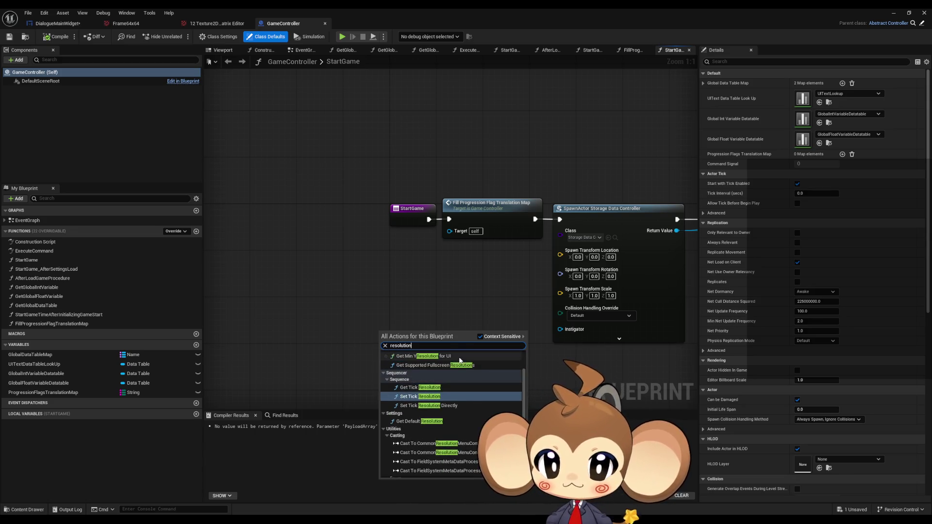
click(383, 372)
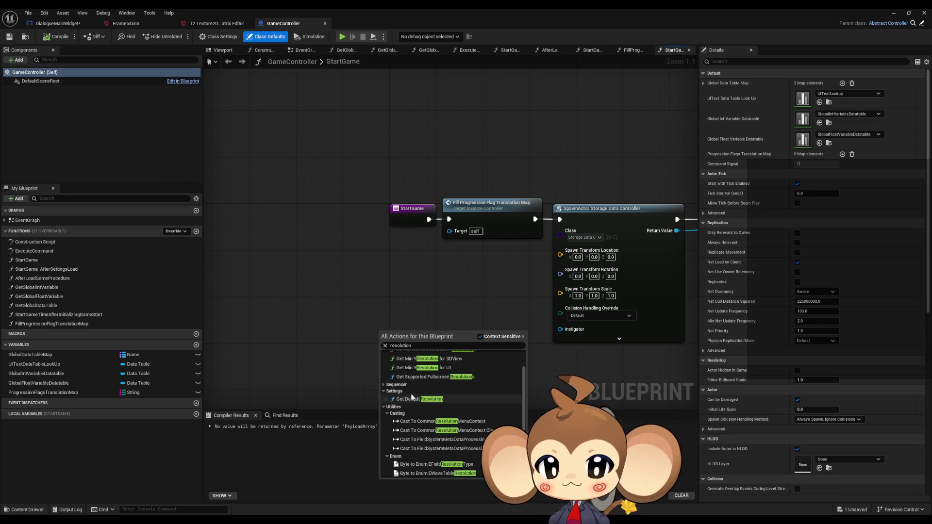
scroll(495, 395, down, 4)
click(417, 346)
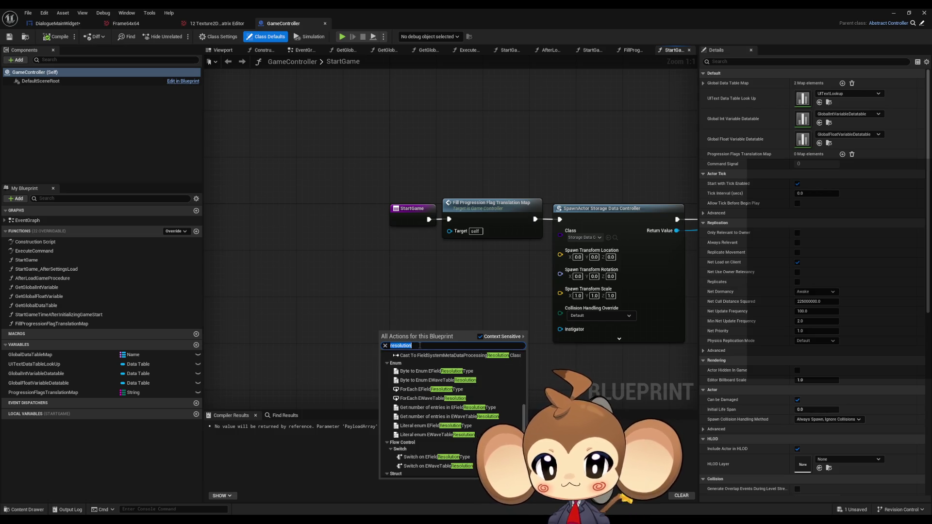
text( set)
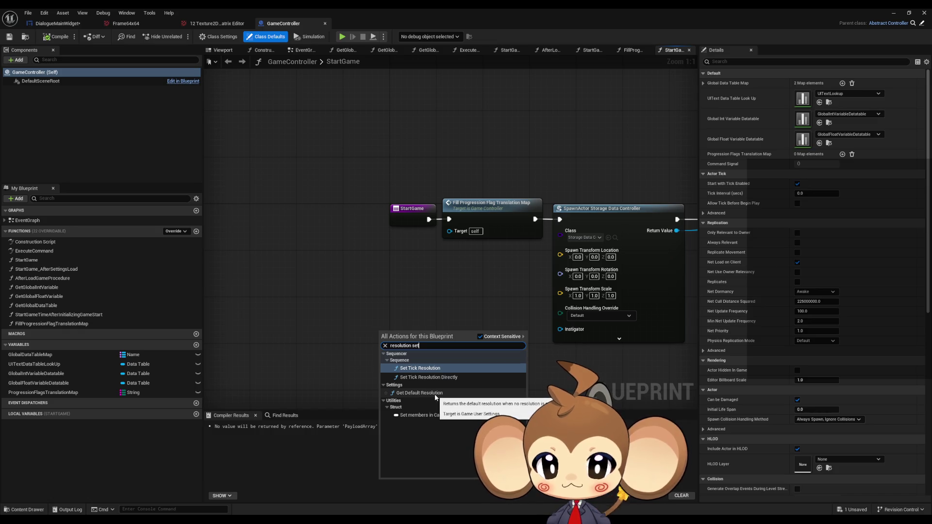
click(329, 301)
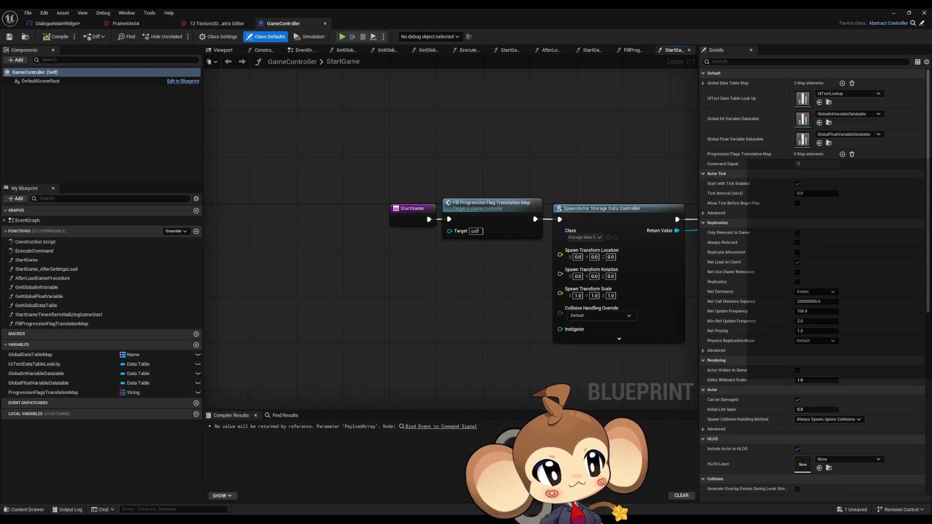
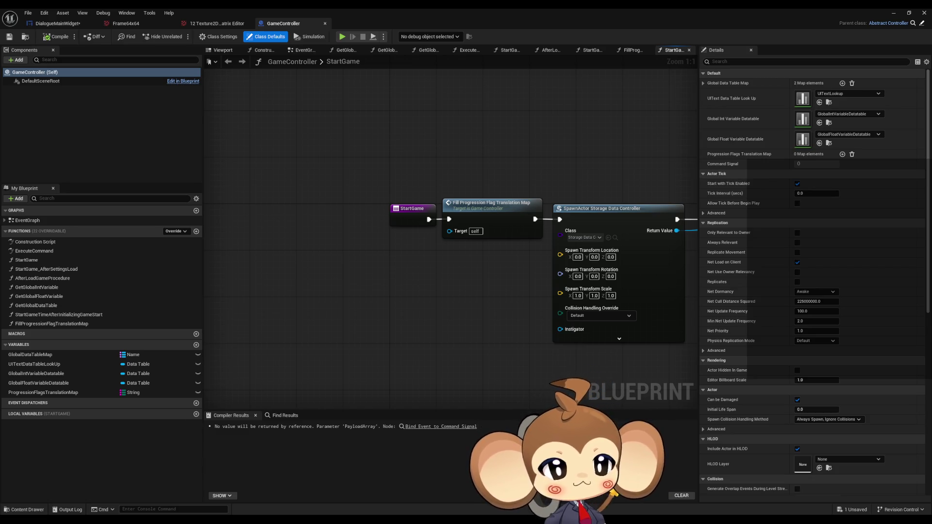
- Add an Apply Settings node from the all-actions search for 'apply settings'
right_click(348, 305)
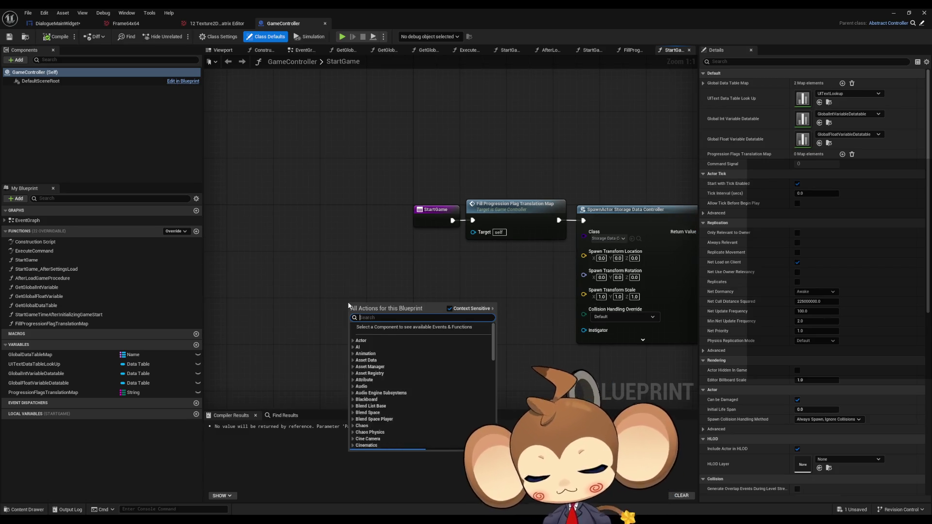
text(apply settings)
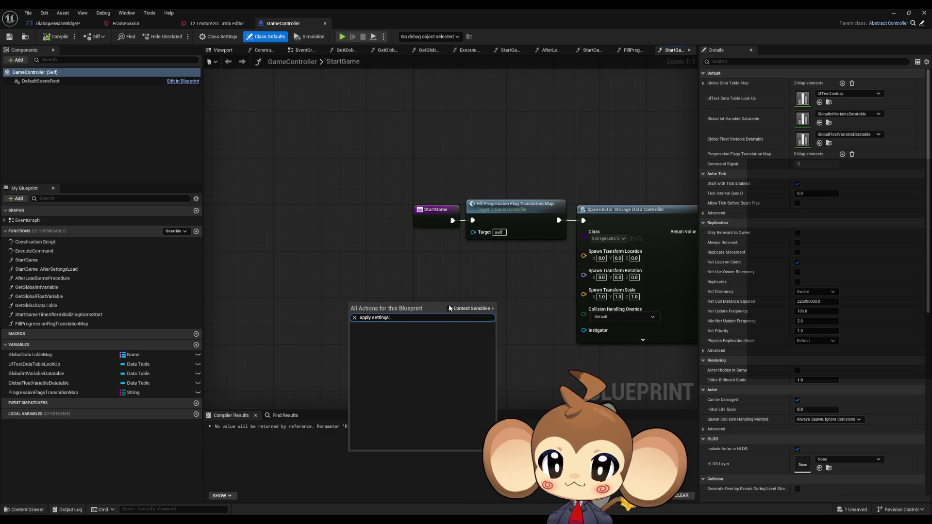
click(449, 308)
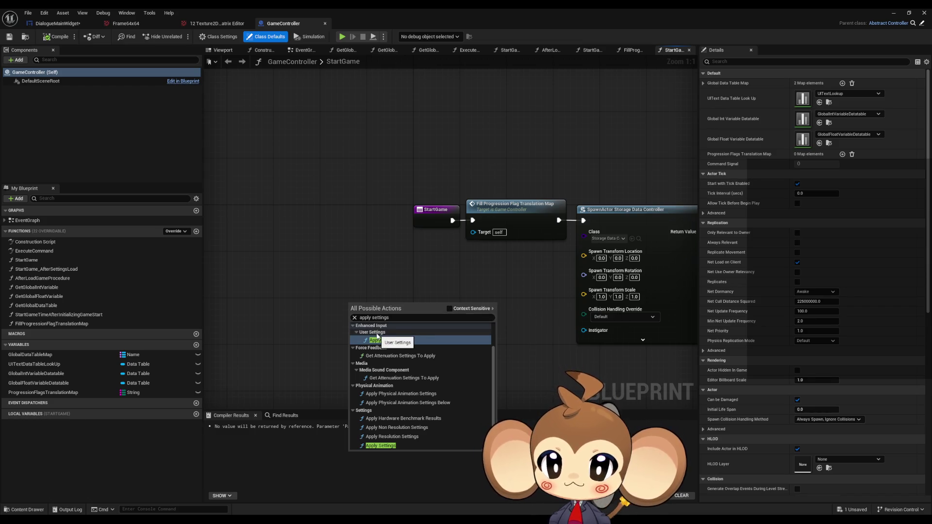
click(378, 339)
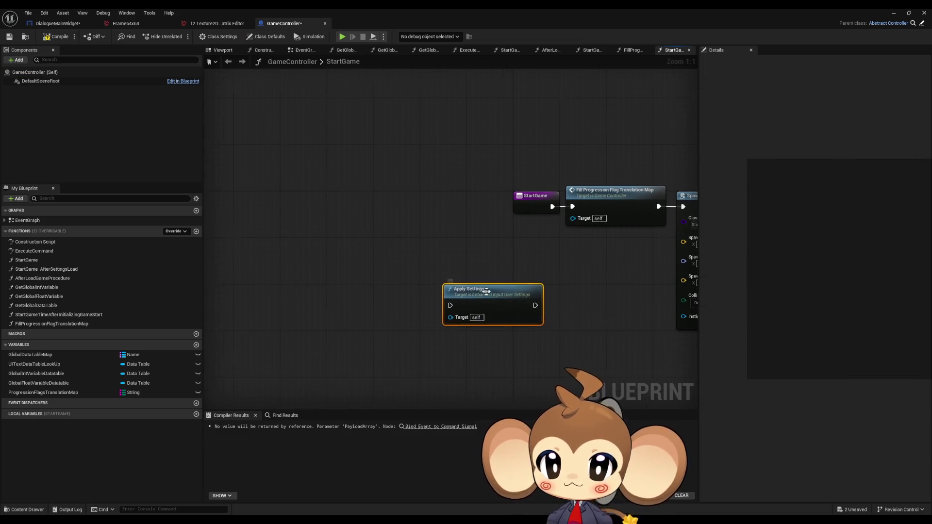
right_click(336, 319)
- Search the action menu for 'user settings', trying screen resolution variants
text(user s)
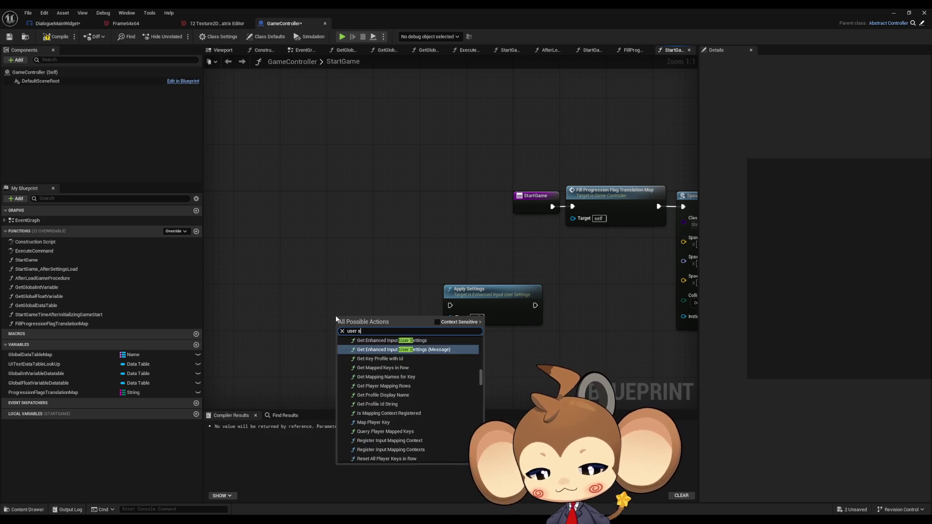
text(ettings resol)
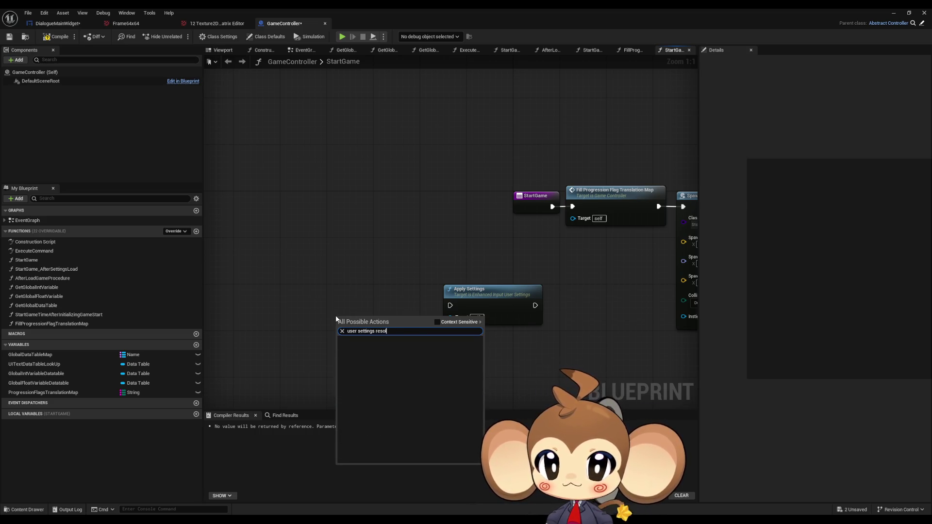
key(BackSpace)
key(BackSpace)
key(BackSpace)
key(BackSpace)
key(BackSpace)
text(scre)
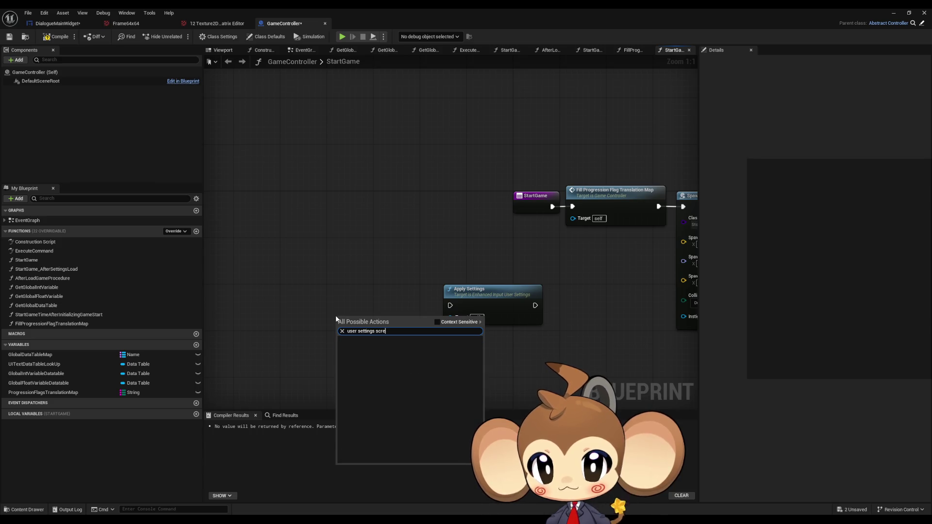
key(BackSpace)
key(BackSpace)
key(BackSpace)
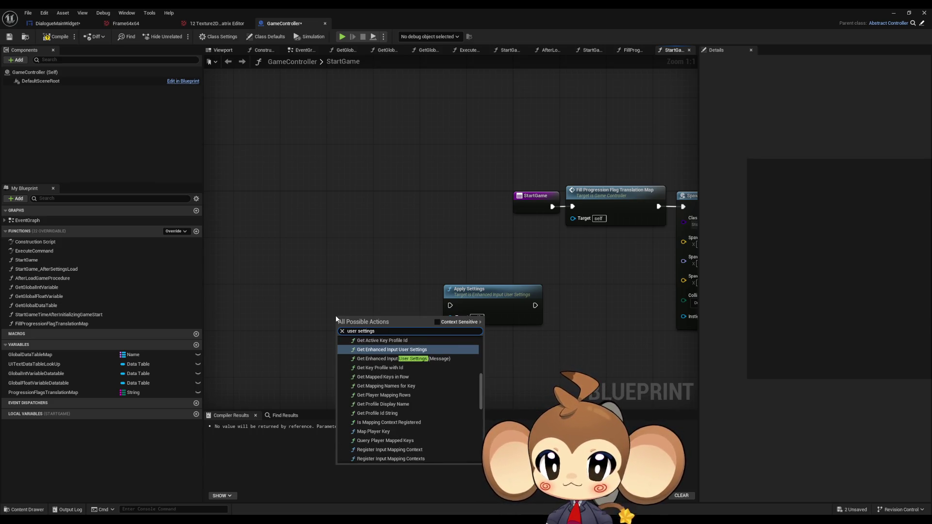
- Scroll through the full list of user settings actions
scroll(424, 366, up, 5)
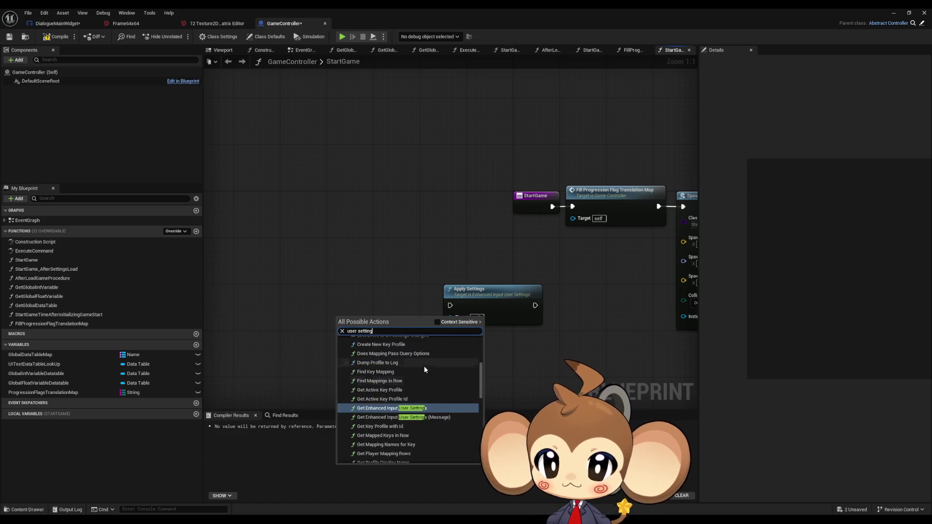
scroll(462, 385, down, 2)
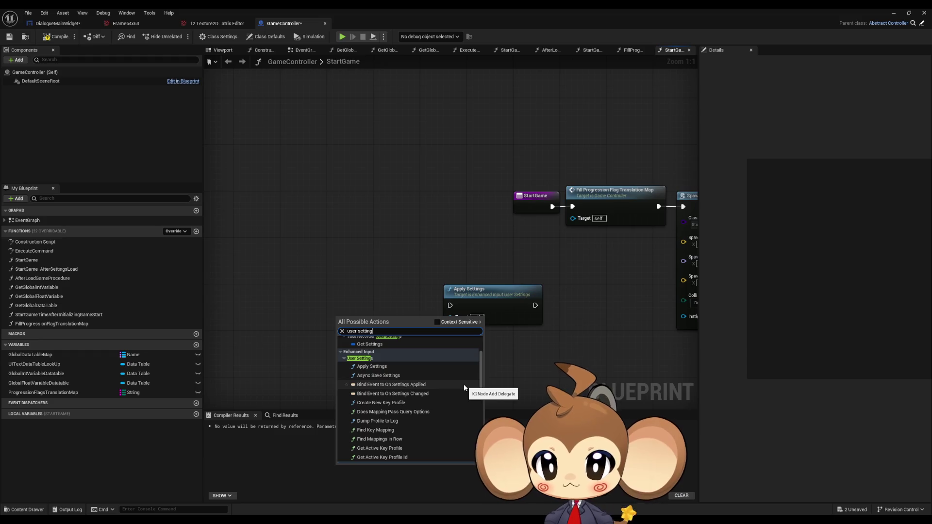
scroll(426, 413, down, 1)
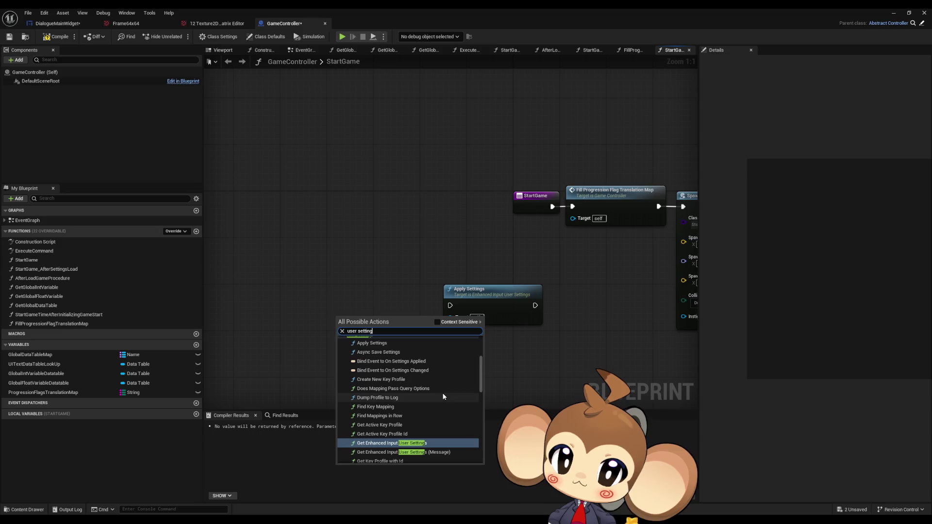
scroll(442, 397, down, 1)
scroll(442, 395, down, 1)
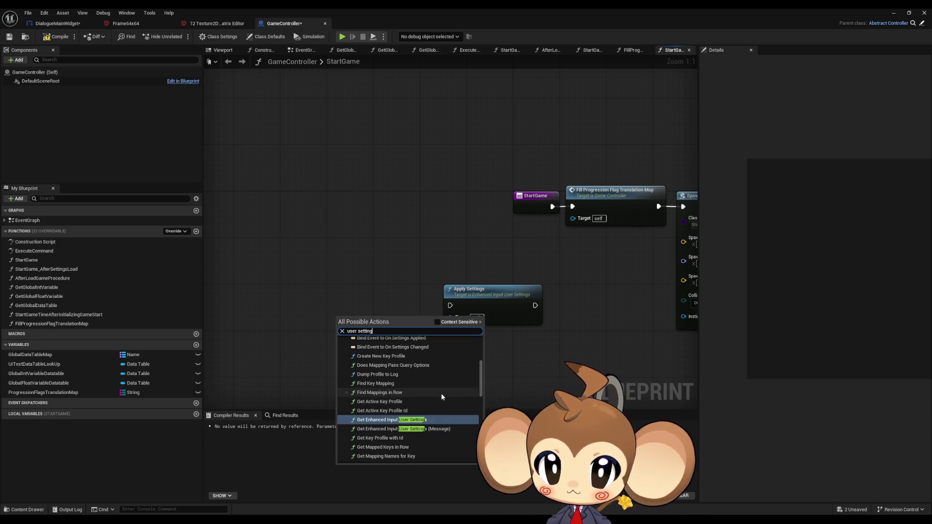
scroll(452, 385, down, 3)
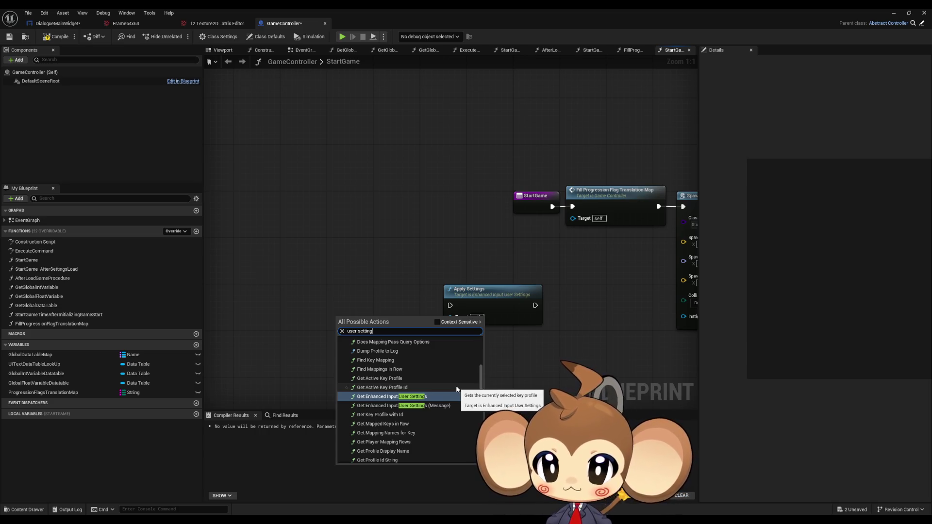
scroll(457, 388, down, 5)
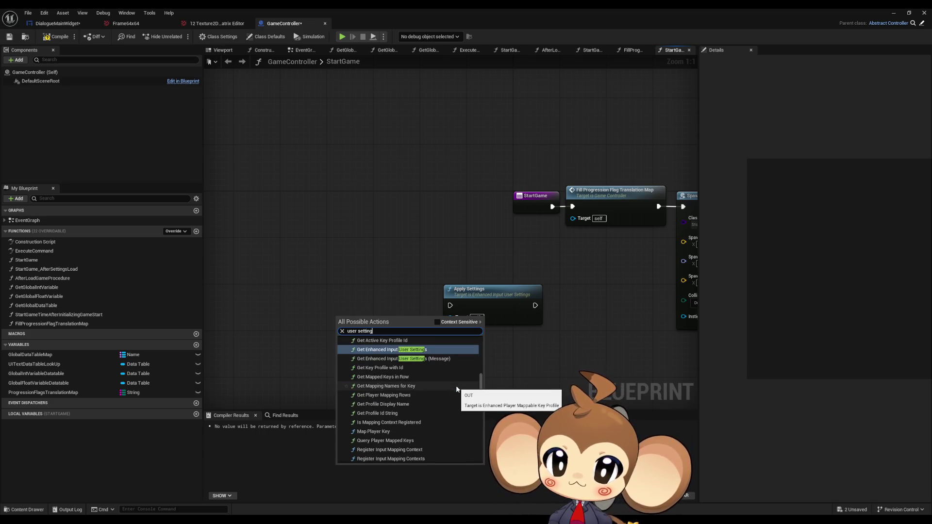
scroll(456, 383, down, 1)
scroll(459, 378, down, 4)
scroll(458, 377, down, 2)
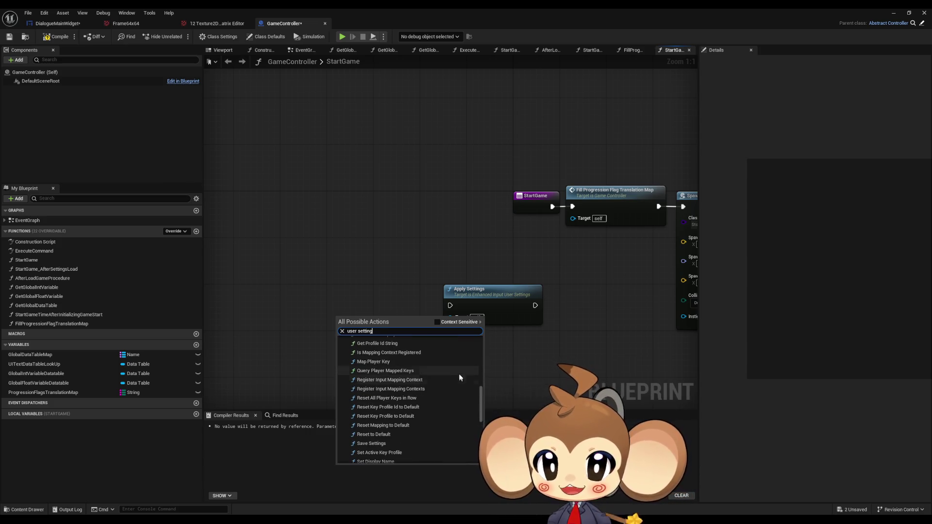
scroll(459, 371, down, 1)
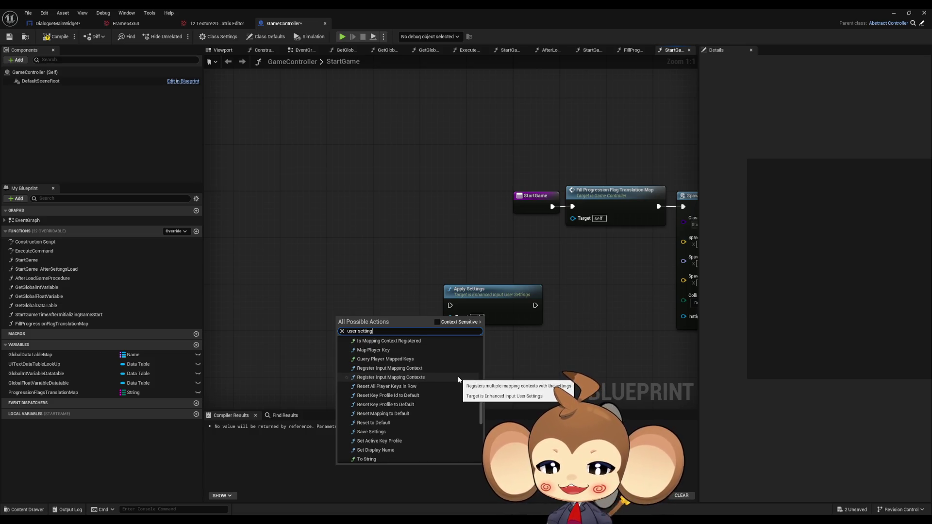
scroll(447, 378, down, 3)
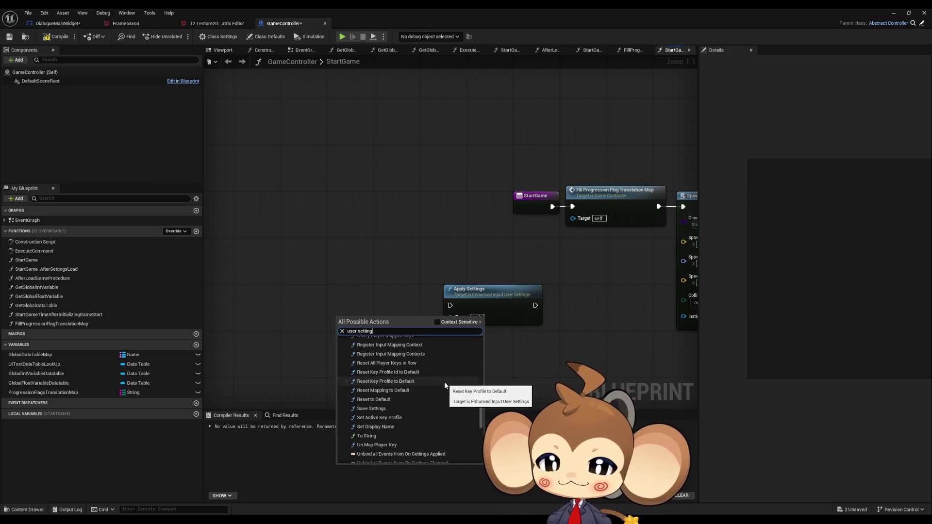
scroll(444, 381, down, 3)
scroll(445, 381, down, 7)
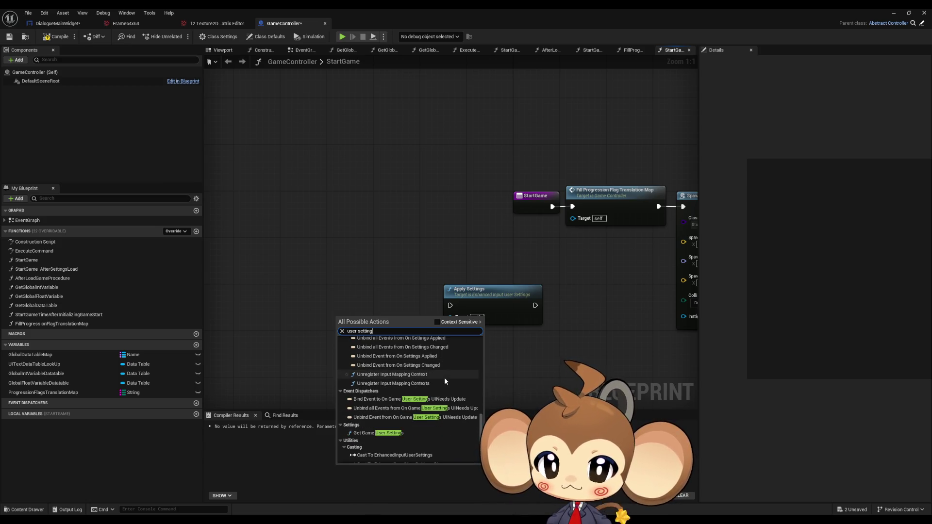
scroll(444, 377, down, 2)
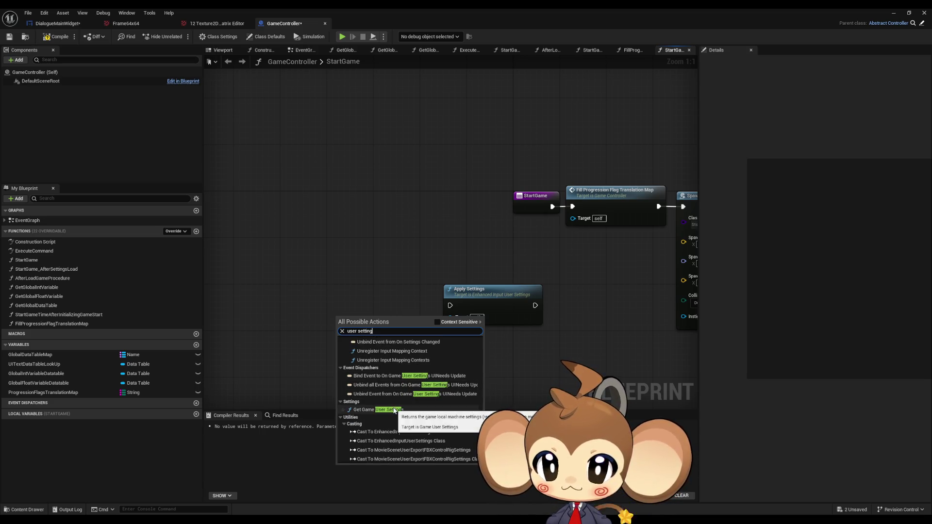
scroll(369, 403, up, 15)
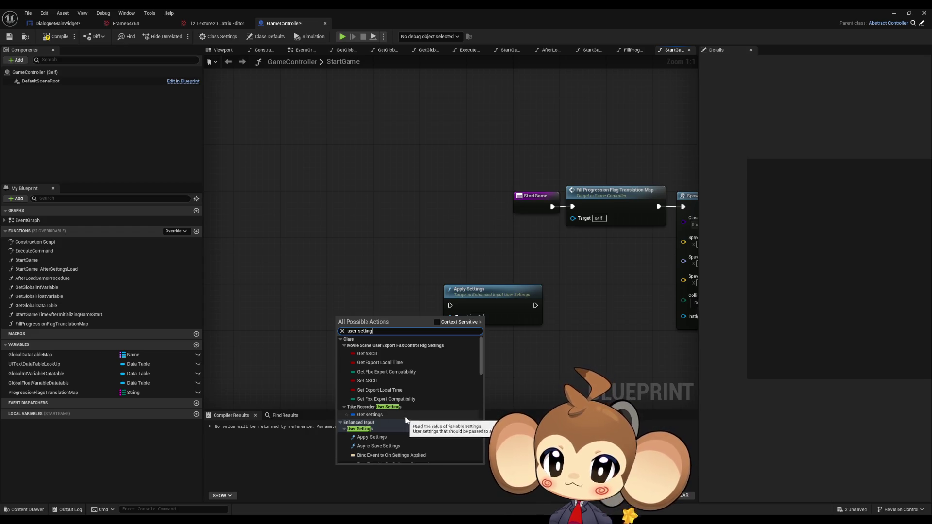
scroll(397, 440, down, 2)
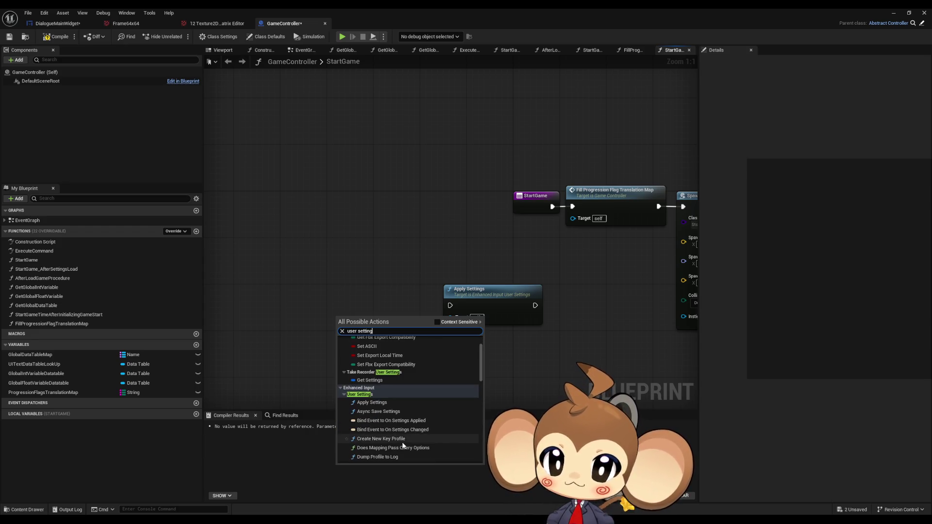
scroll(401, 439, down, 1)
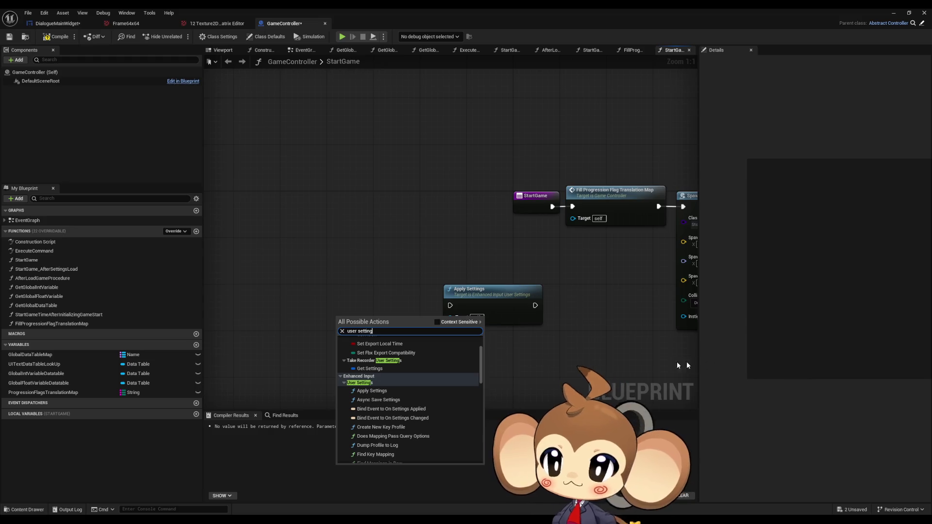
- Add a Set Screen Resolution node and move the stray locator node aside
text(set sc)
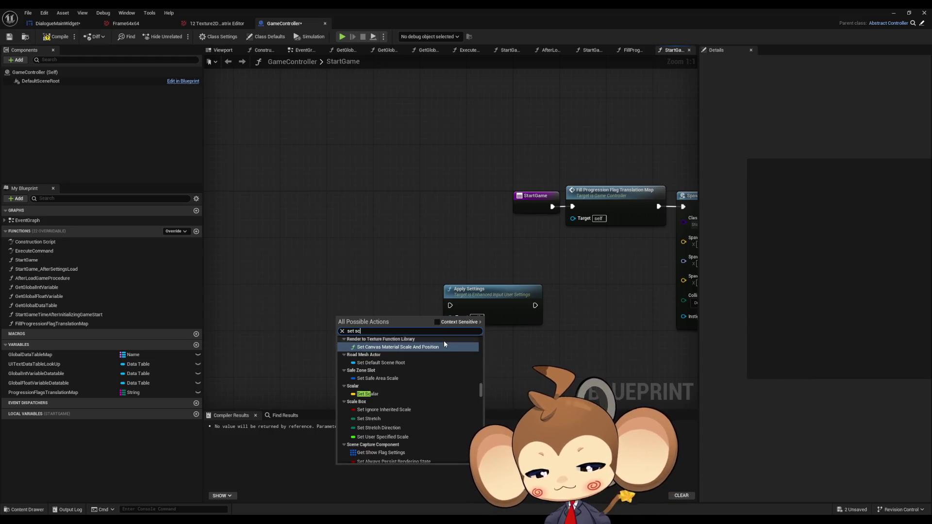
text(reen res)
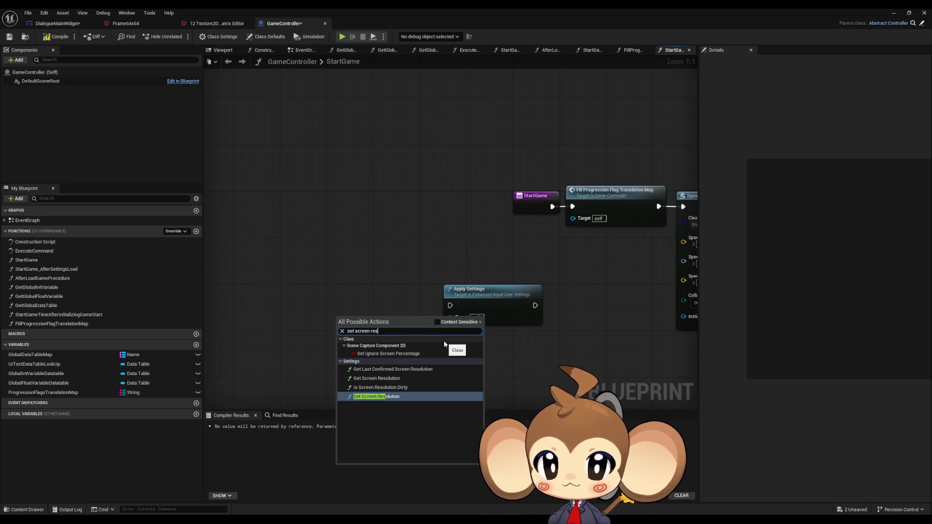
key(Return)
drag(340, 358, 301, 370)
click(340, 388)
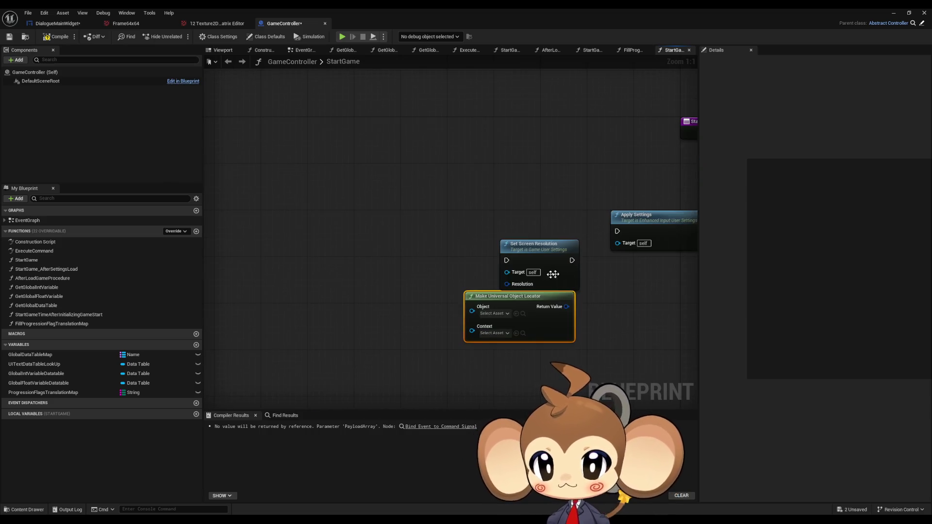
drag(530, 320, 421, 313)
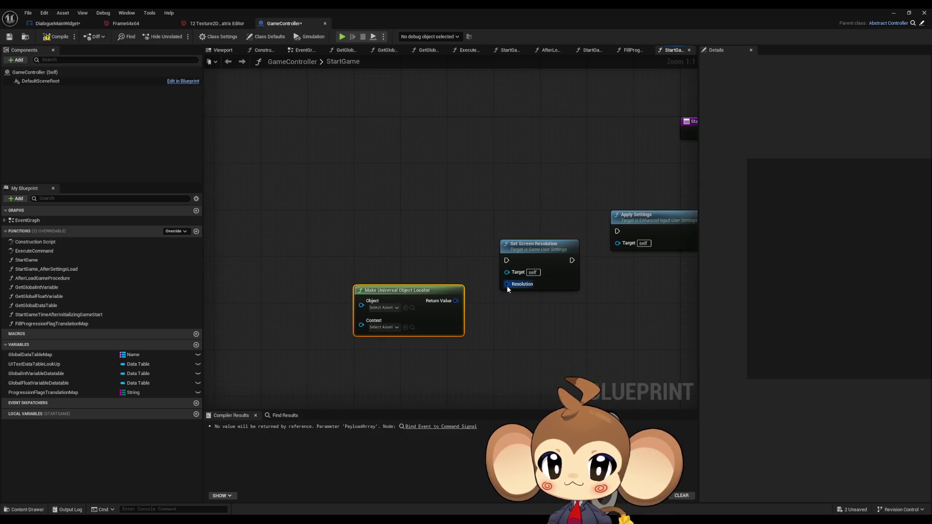
- Feed Resolution from a Make Int Point and delete the Make Universal Object Locator
drag(507, 284, 489, 347)
text(make)
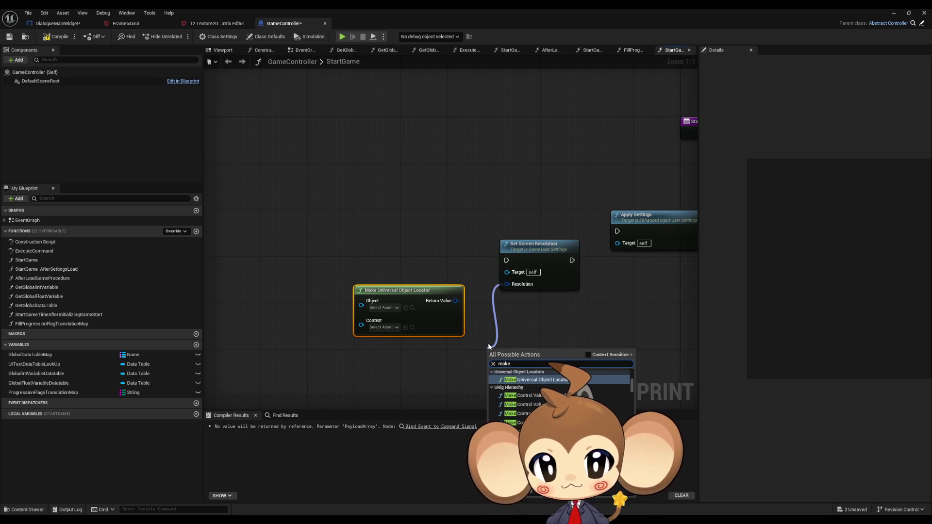
text( int point)
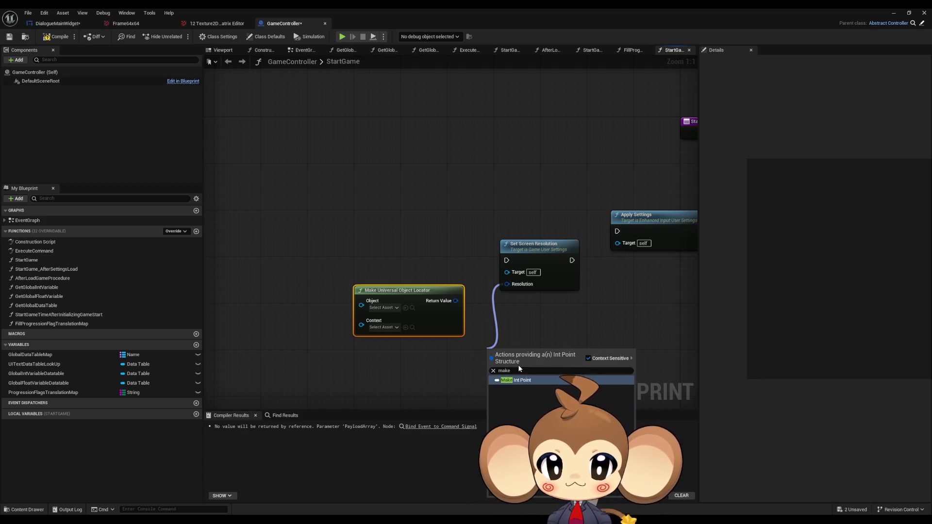
click(525, 380)
key(Delete)
drag(508, 350, 412, 280)
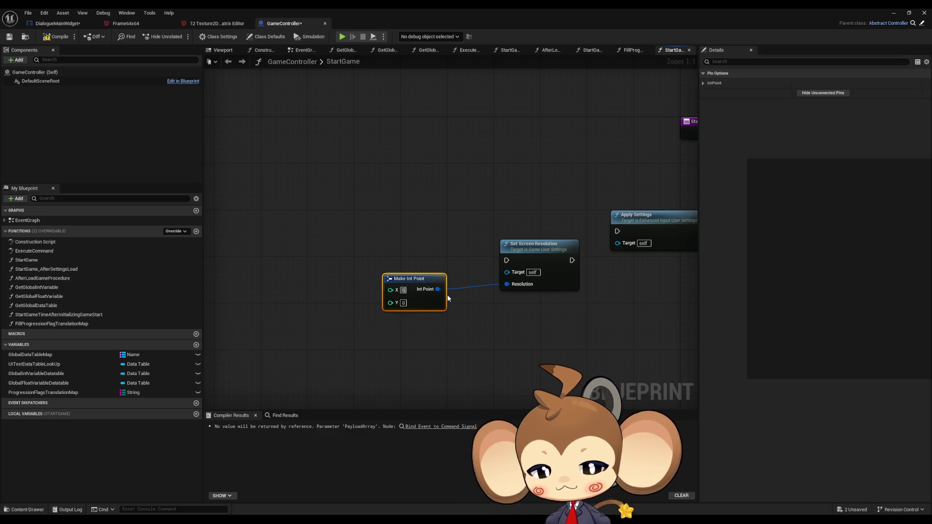
- Set the point to 600 and wire StartGame → Set Screen Resolution → Apply Settings
text(600)
key(Tab)
text(600)
drag(545, 189, 437, 201)
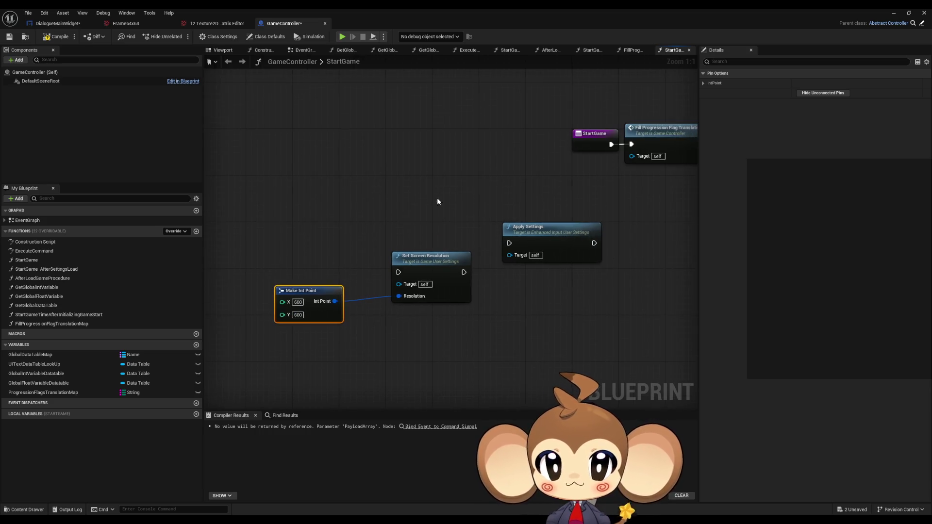
drag(509, 243, 464, 272)
drag(537, 242, 536, 270)
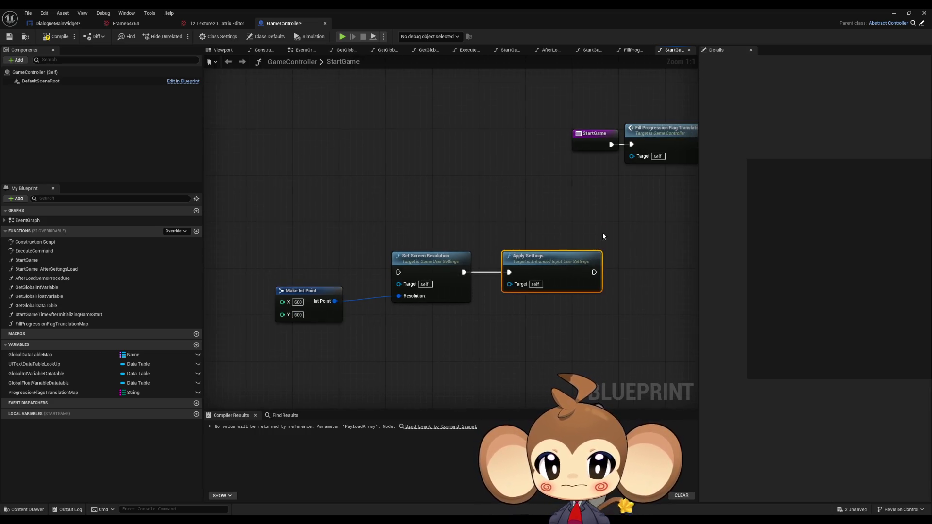
drag(603, 235, 540, 246)
drag(567, 154, 531, 283)
drag(547, 155, 335, 282)
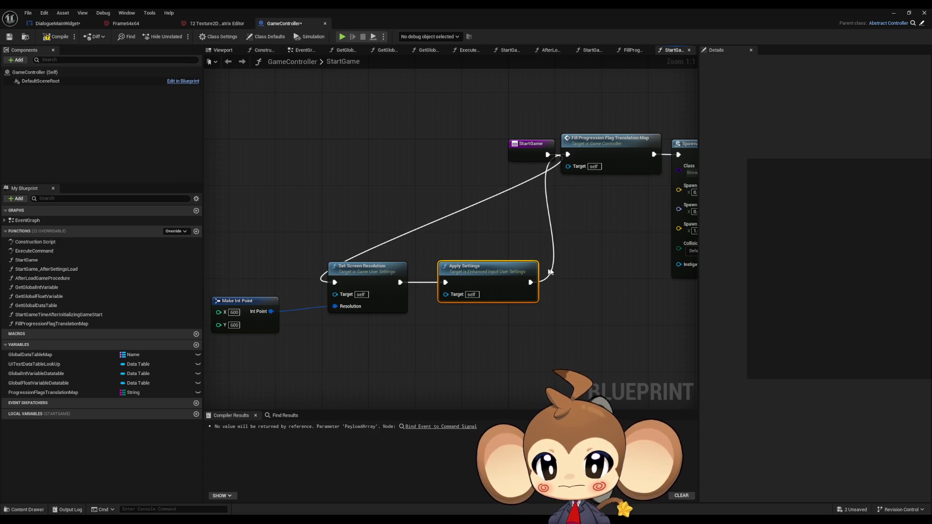
- Add a Print String after Apply Settings with message 'Error: aousag'
drag(531, 282, 538, 311)
text(print)
key(Return)
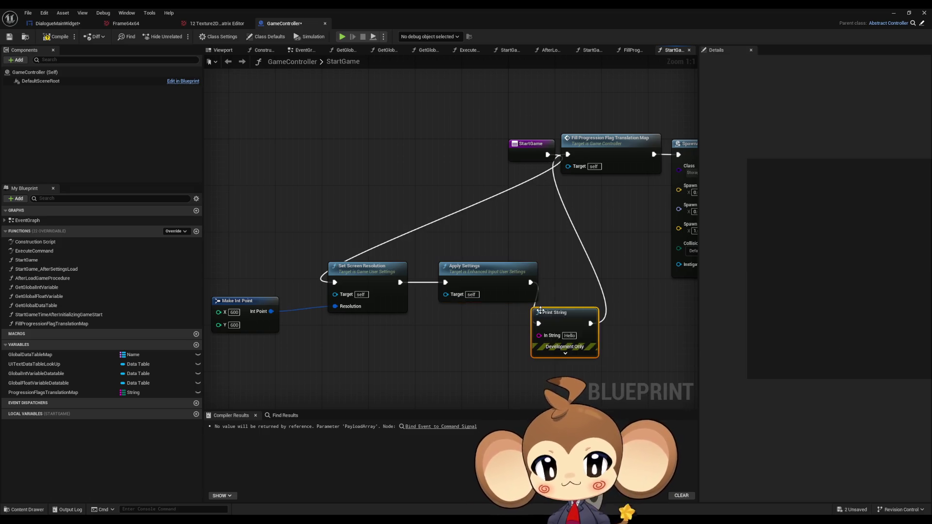
click(569, 335)
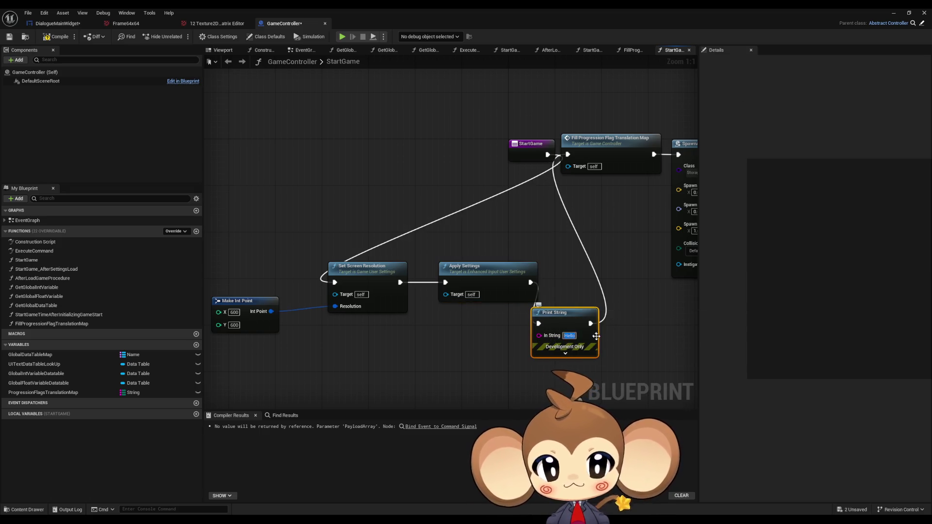
text(Error: aousagfioasbf)
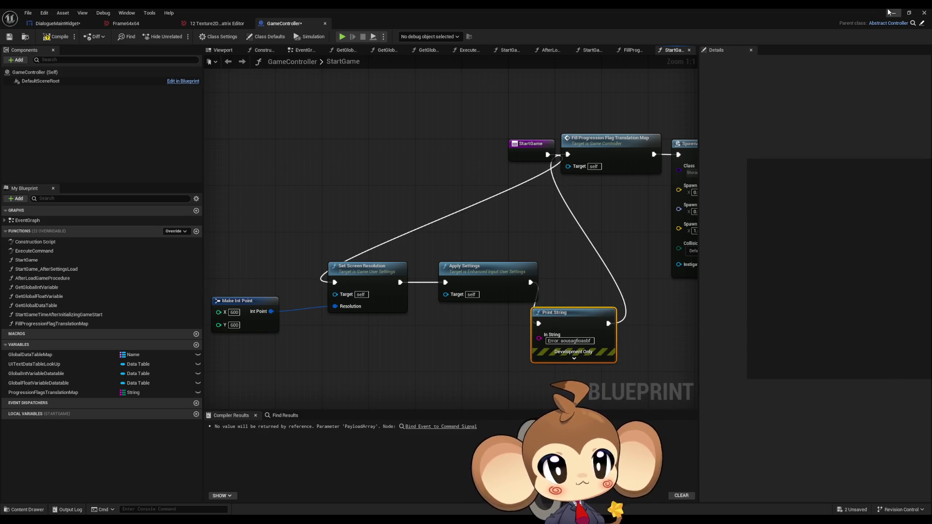
- Play the level, then jump to the failing GameController blueprint and compile it
click(894, 13)
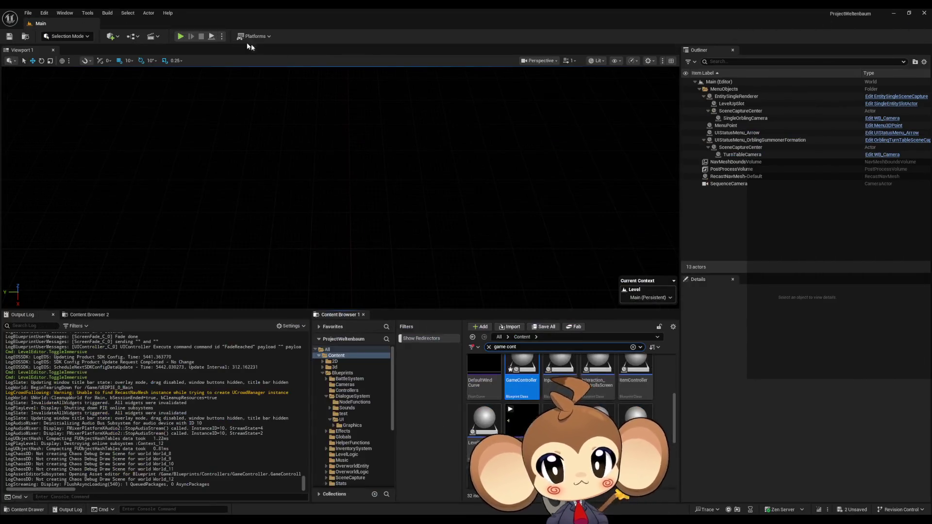
click(182, 38)
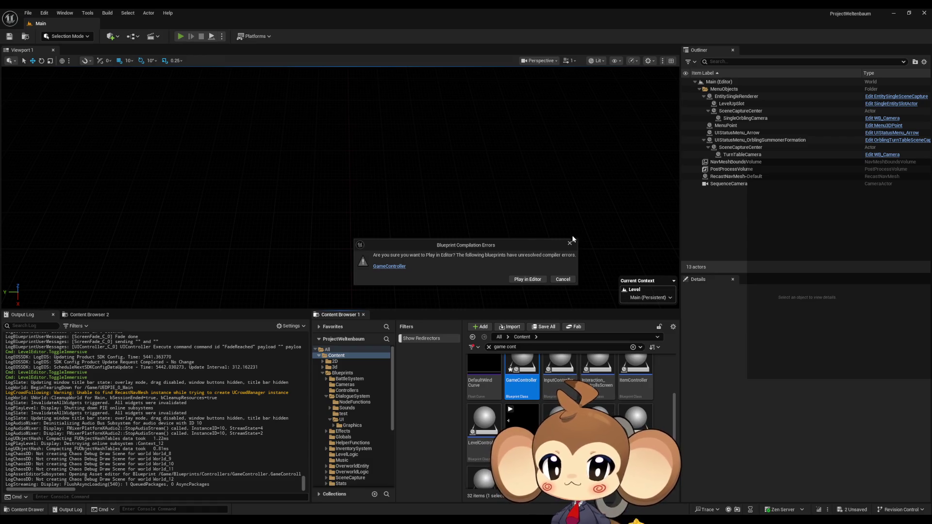
click(570, 243)
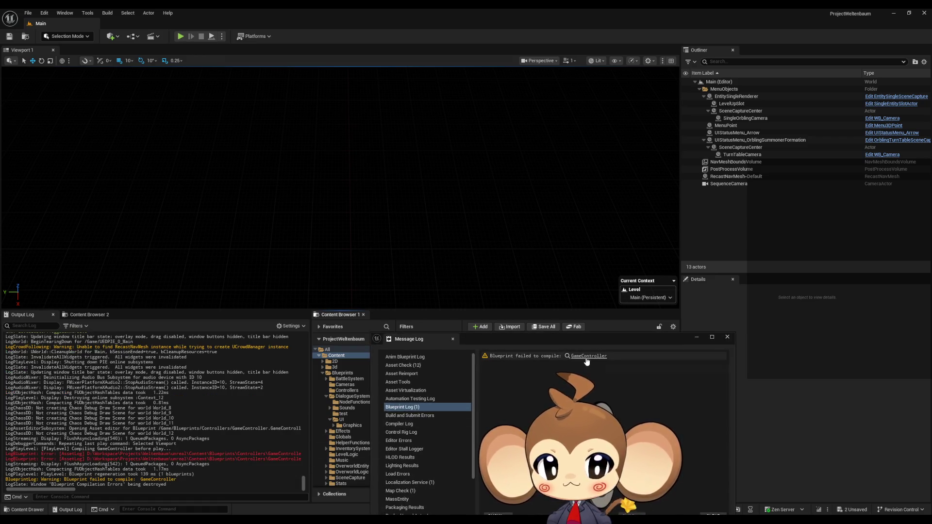
click(587, 357)
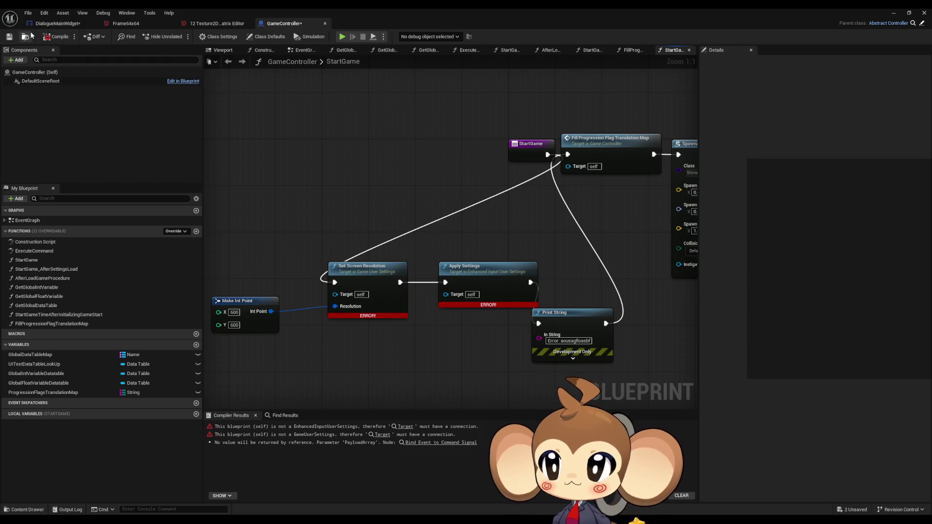
click(53, 37)
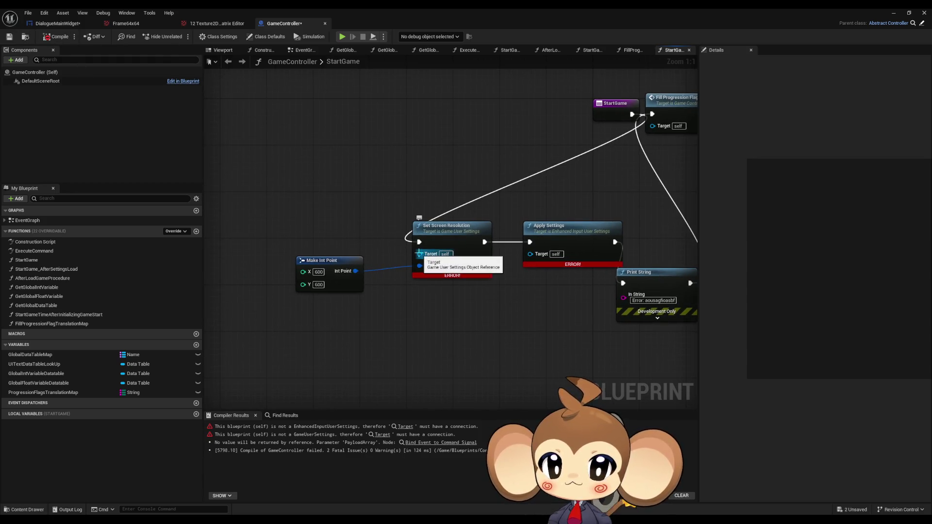
- Feed Set Screen Resolution's Target from Settings > Get Game User Settings, run right after StartGame
drag(420, 254, 273, 203)
scroll(374, 247, down, 3)
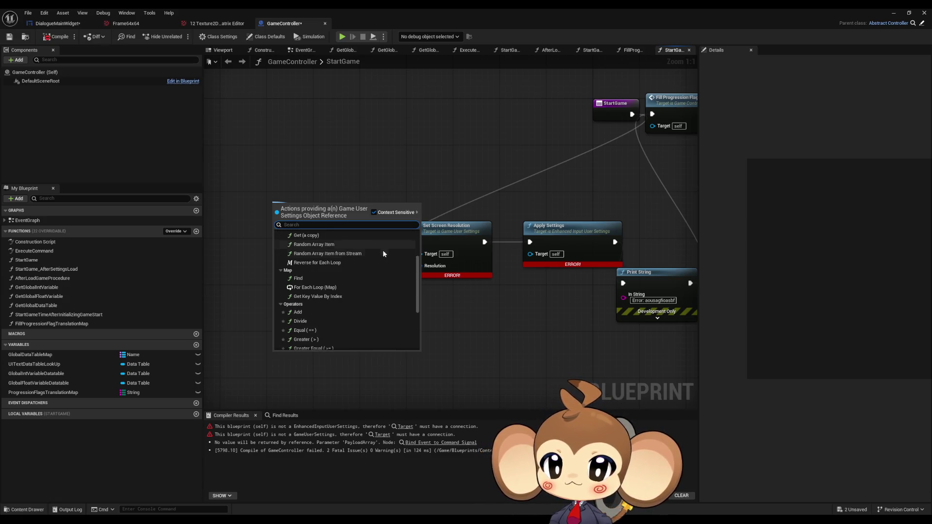
scroll(382, 251, up, 5)
click(278, 261)
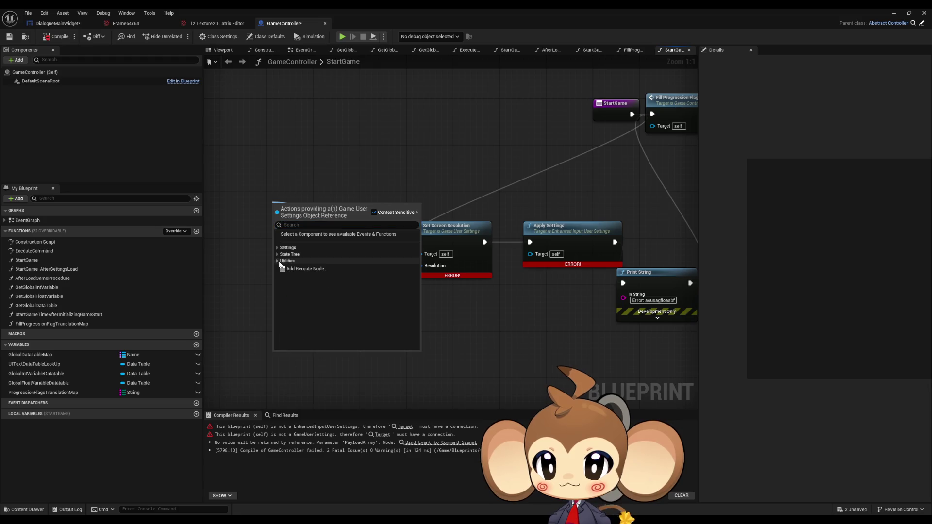
click(278, 248)
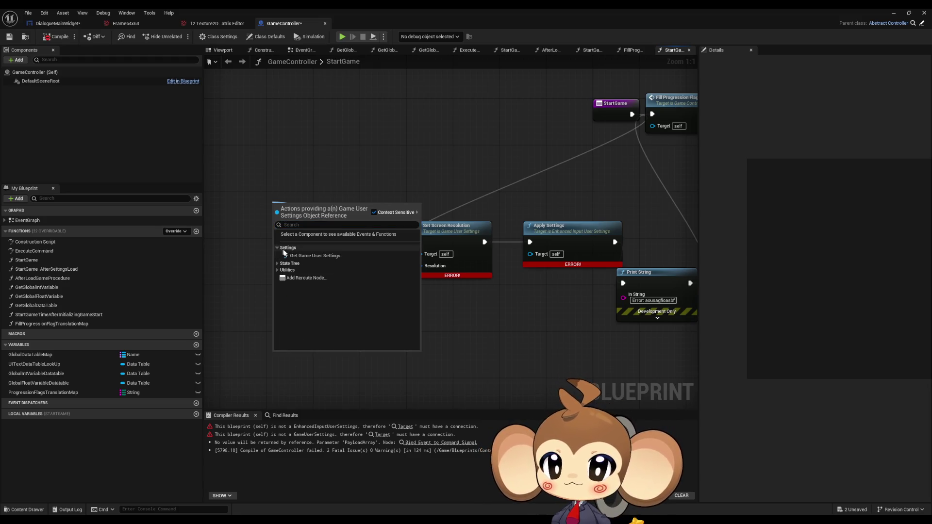
click(320, 257)
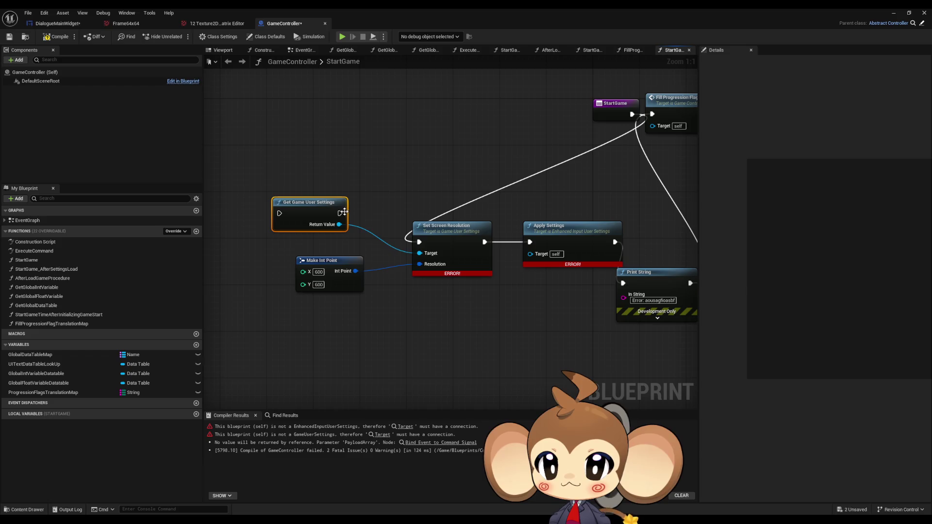
drag(632, 114, 280, 214)
drag(615, 242, 622, 283)
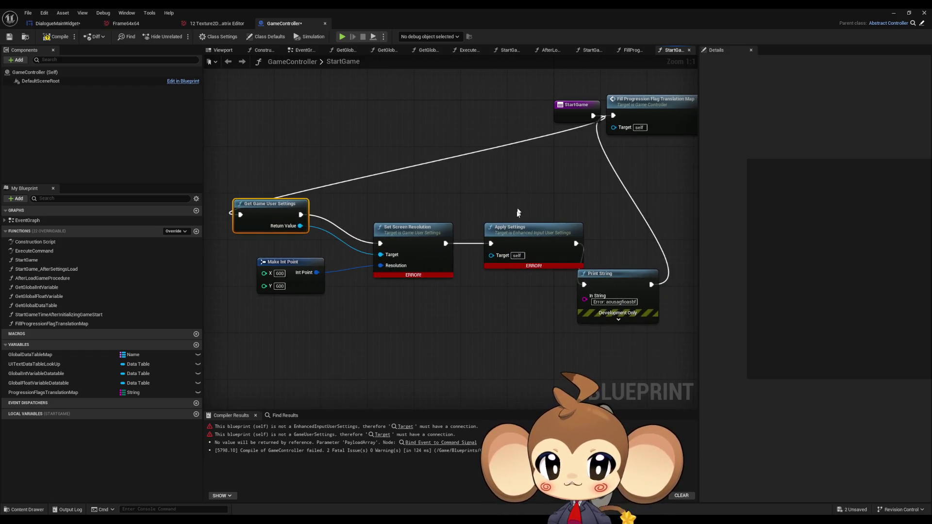
- Supply Apply Settings' Target from a Get Enhanced Input User Settings node
drag(492, 256, 422, 337)
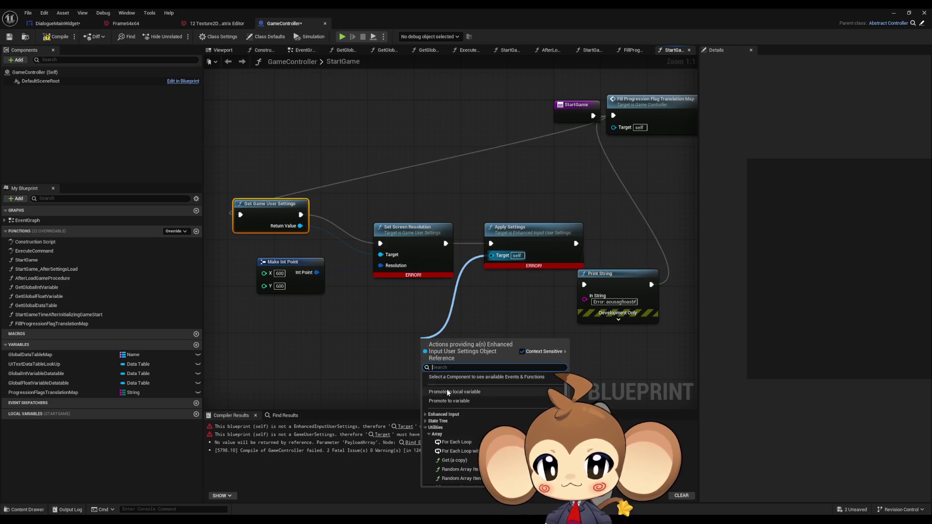
click(426, 413)
click(444, 421)
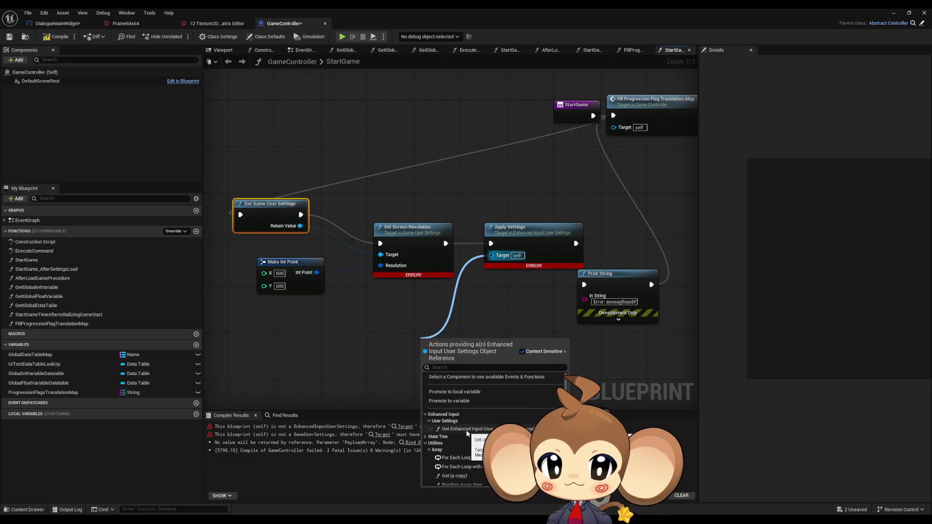
click(467, 431)
- Wire Get Enhanced Input User Settings into the execution chain, recompile, and view the resolution forum thread
mouse_move(496, 354)
mouse_down()
mouse_move(491, 244)
mouse_move(388, 340)
mouse_move(398, 354)
mouse_up()
click(353, 206)
key(F7)
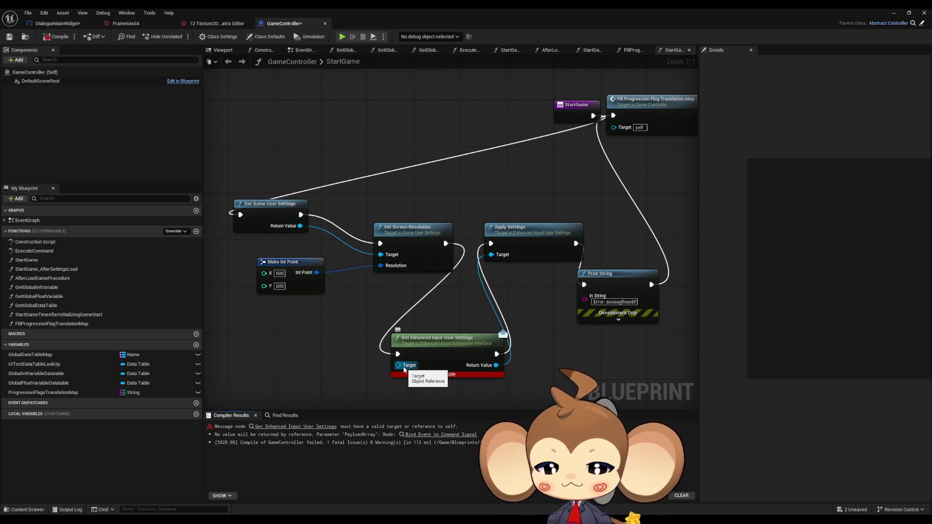
drag(334, 361, 351, 312)
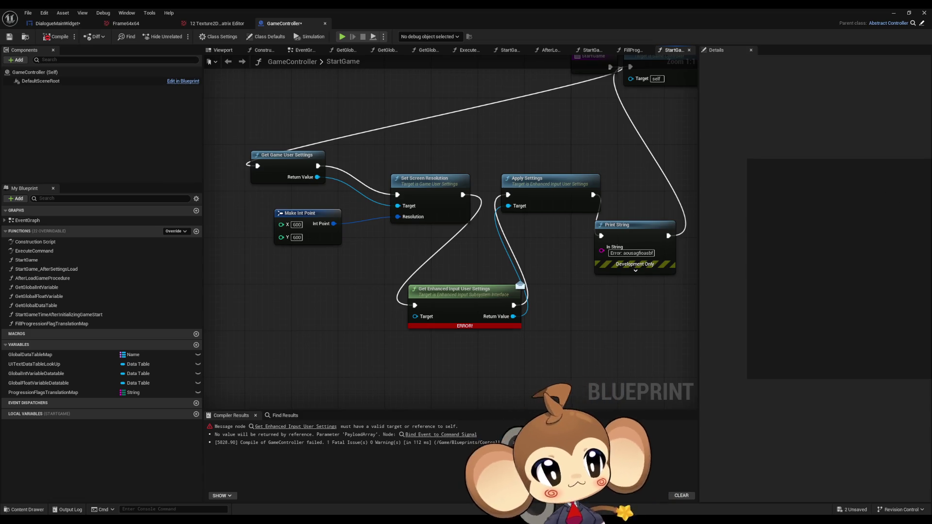
key(alt+Tab)
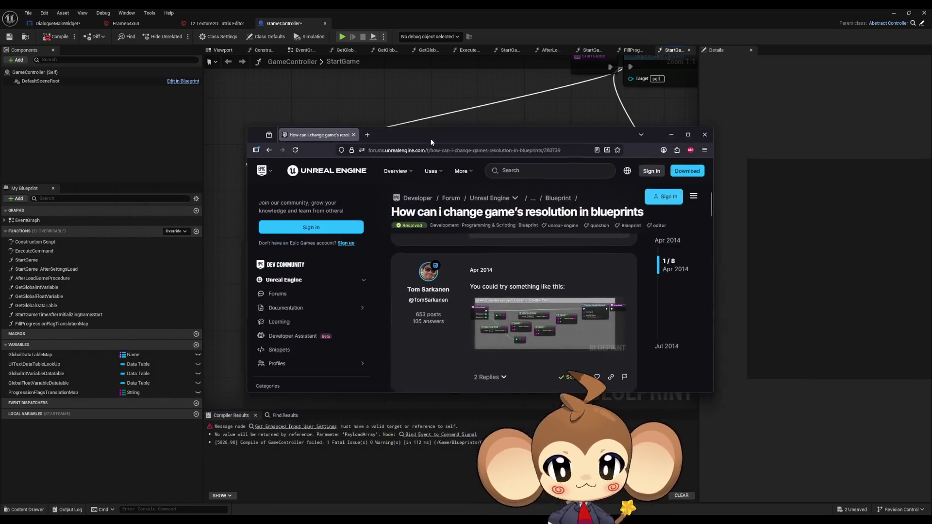
double_click(432, 138)
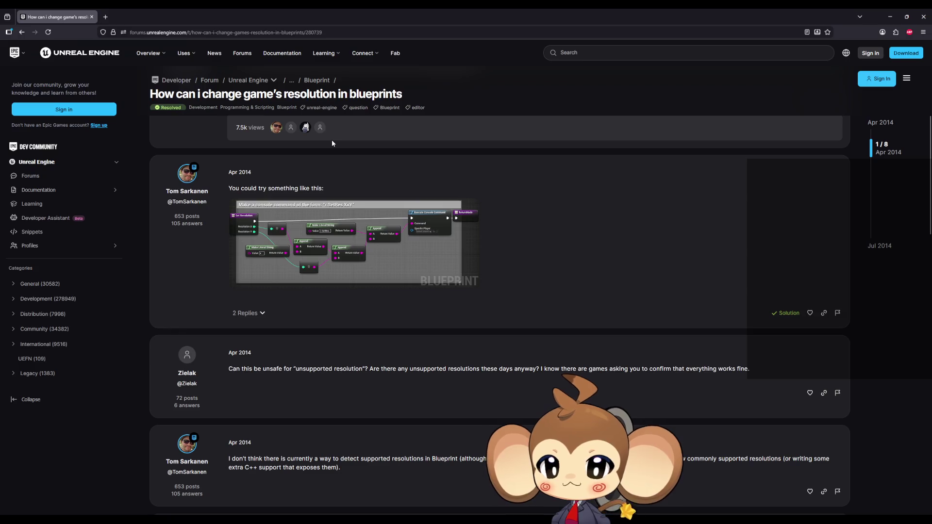
scroll(332, 145, down, 1)
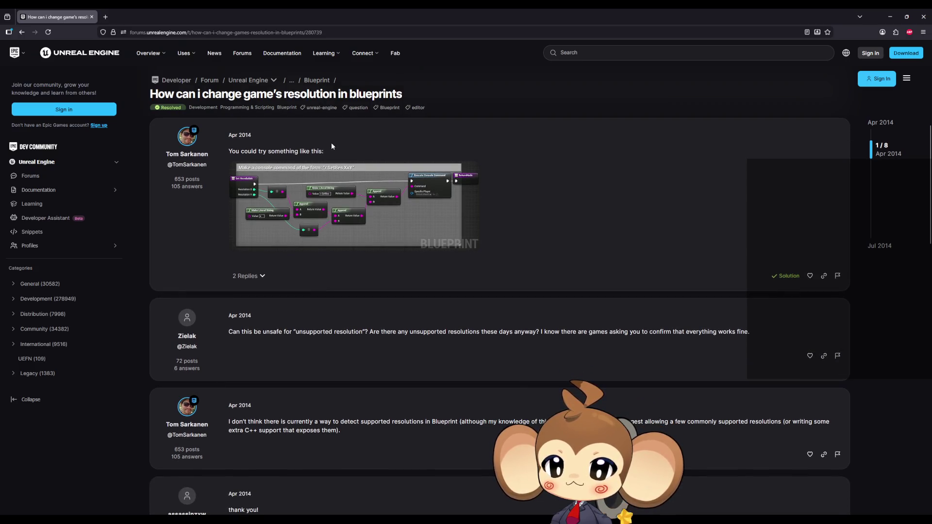
scroll(332, 146, down, 1)
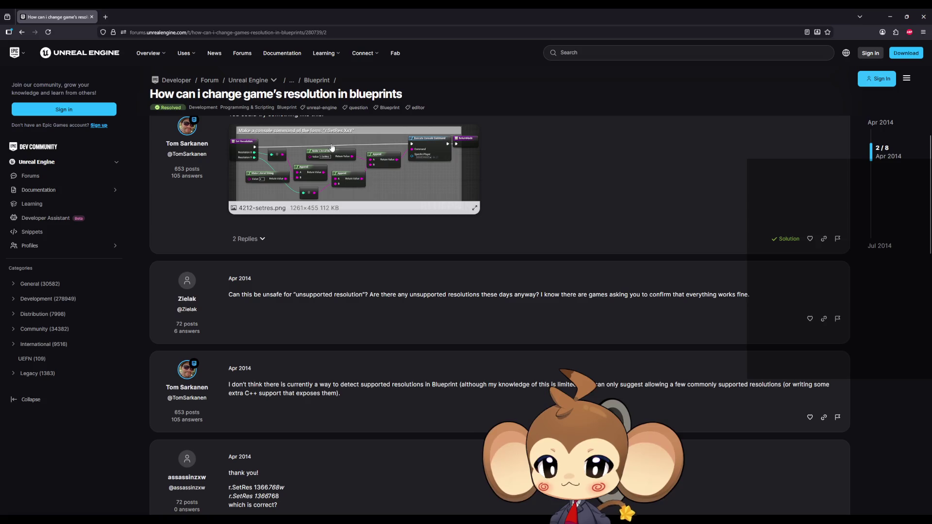
scroll(332, 146, down, 4)
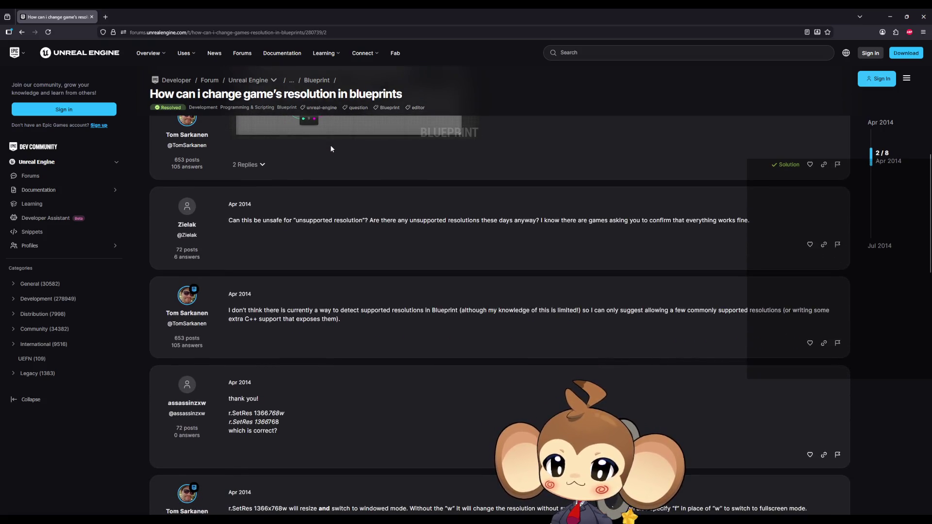
scroll(331, 148, down, 1)
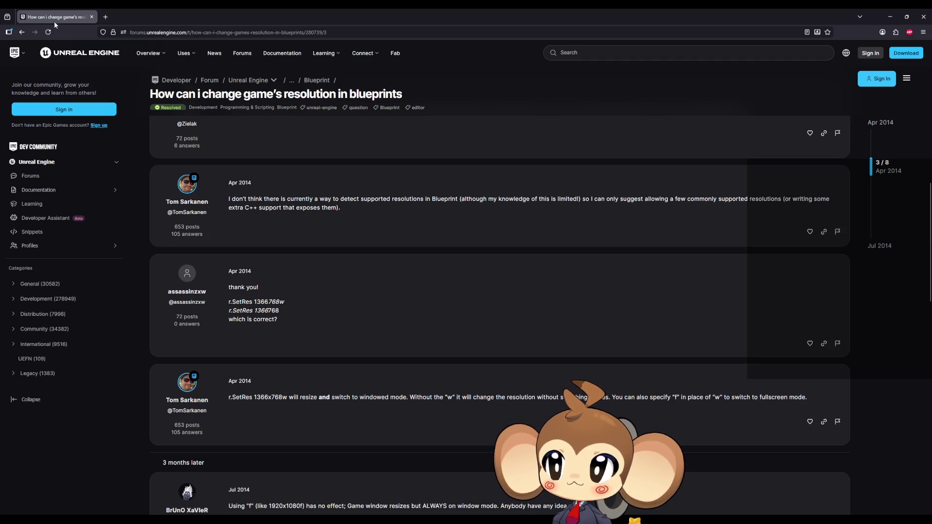
key(alt+Tab)
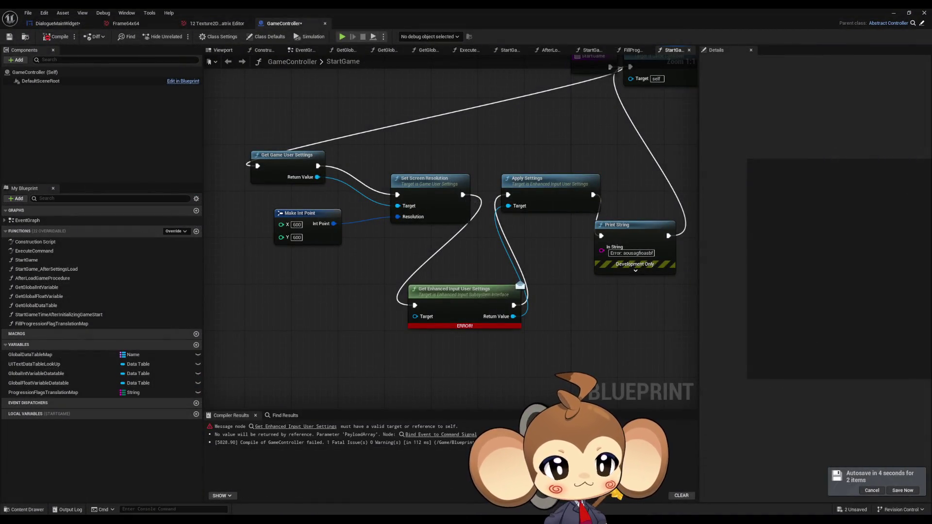